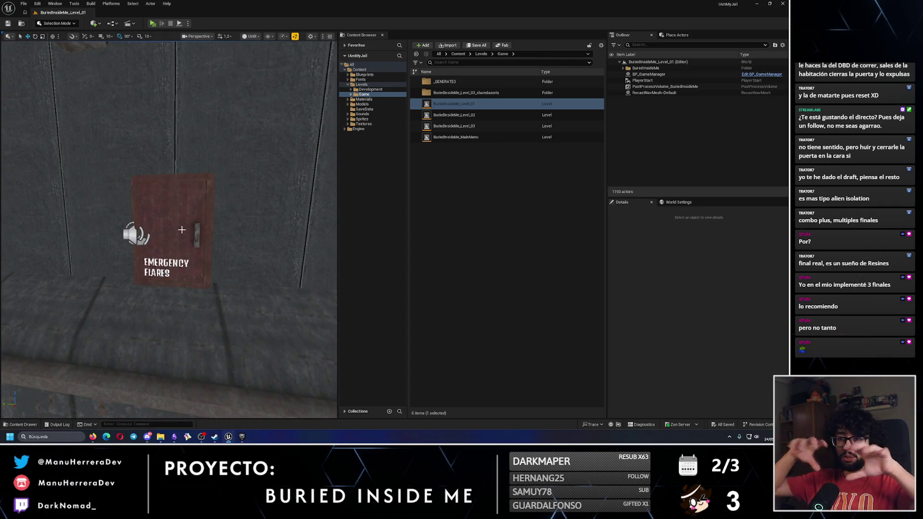
Minimize the Unreal Editor window to reveal the Epic Games Launcher's Unreal Engine library.
left_click(757, 4)
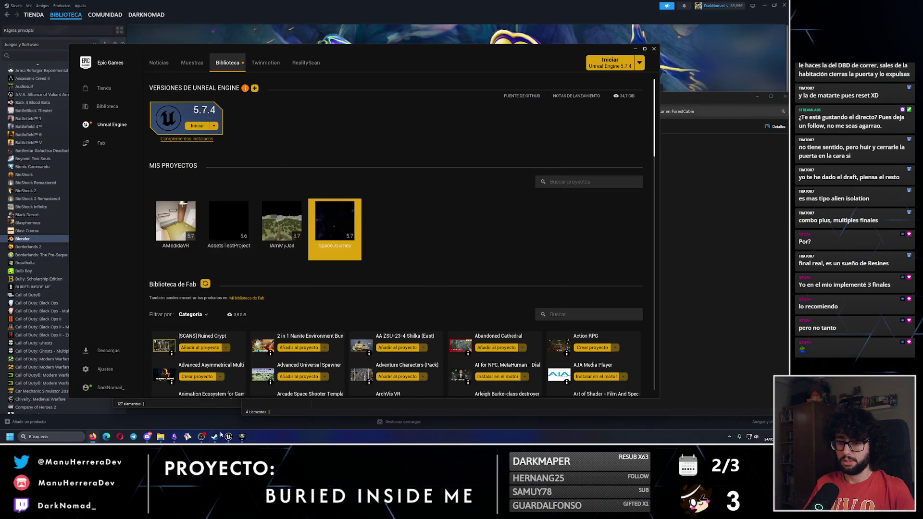
Switch from the launcher to the Obsidian 'Buried Inside Me - Level Design' note.
left_click(228, 436)
left_click(174, 436)
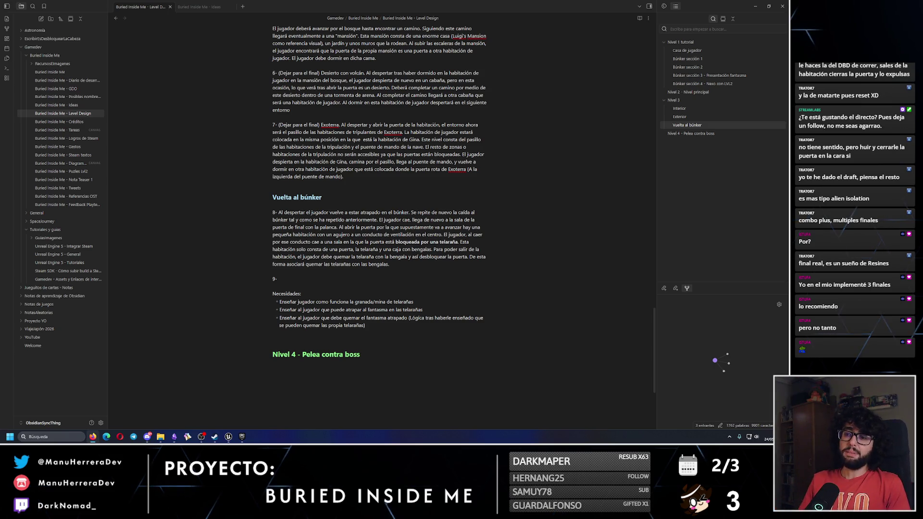
left_click_drag(423, 311, 279, 311)
left_click(429, 309)
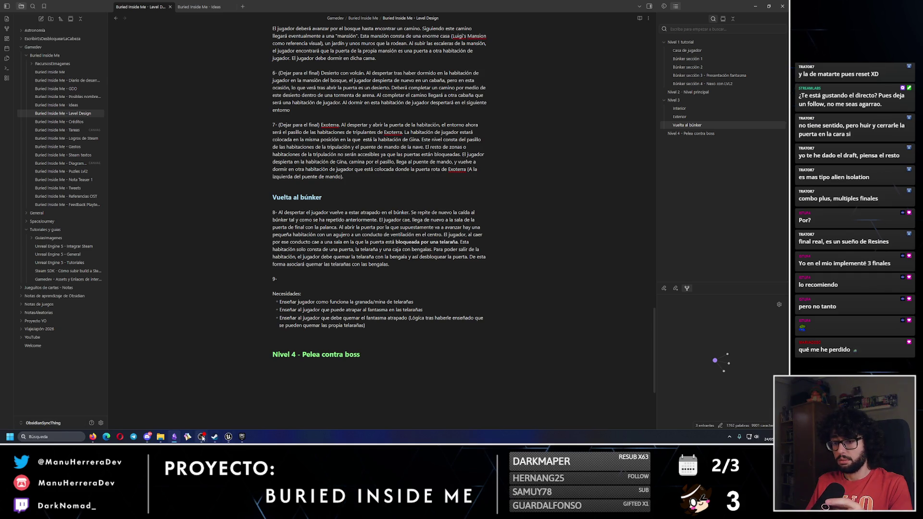
key("alt+Tab")
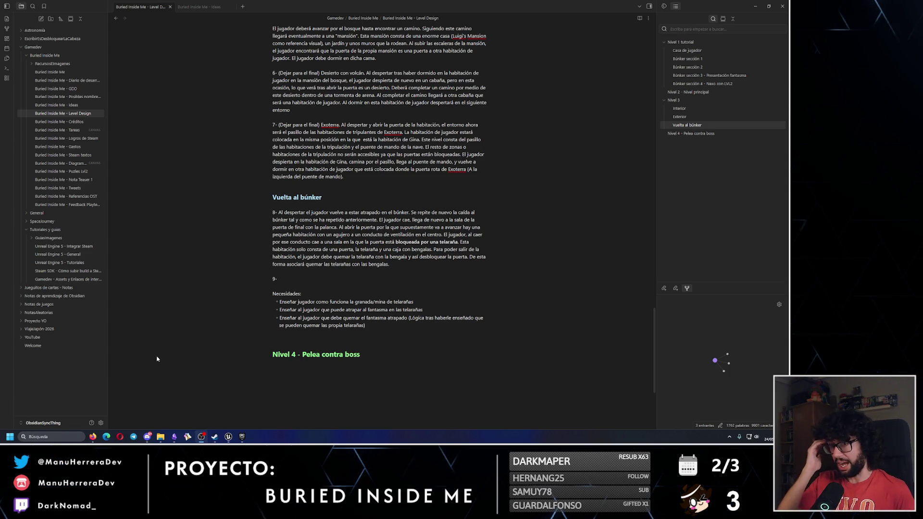
mouse_move(380, 182)
left_mouse_down()
mouse_move(343, 173)
mouse_move(273, 72)
left_mouse_up()
mouse_move(390, 265)
left_mouse_down()
mouse_move(246, 233)
mouse_move(247, 214)
left_mouse_up()
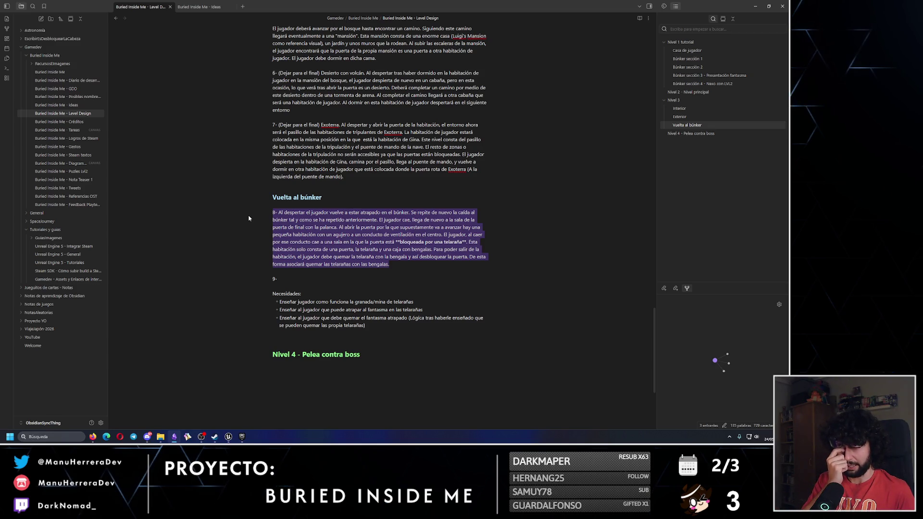
left_click_drag(379, 184, 272, 73)
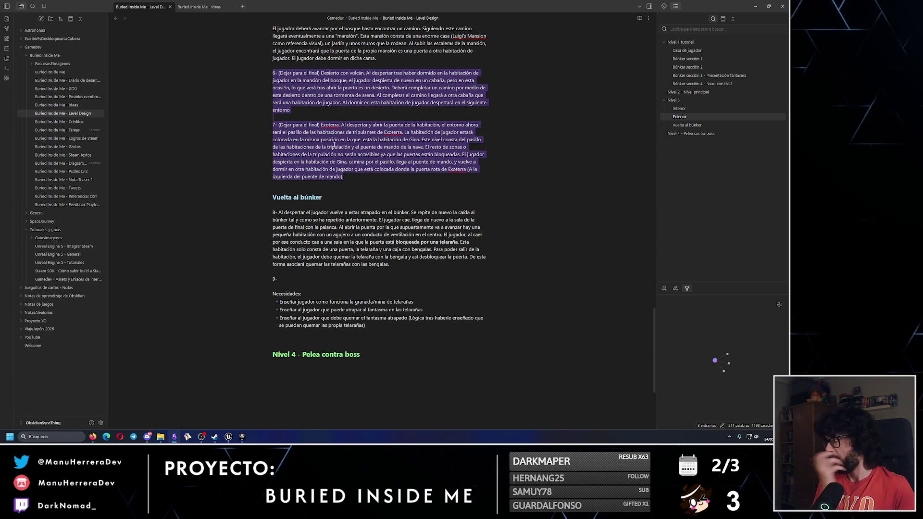
mouse_move(391, 264)
left_mouse_down()
mouse_move(298, 261)
mouse_move(223, 213)
left_mouse_up()
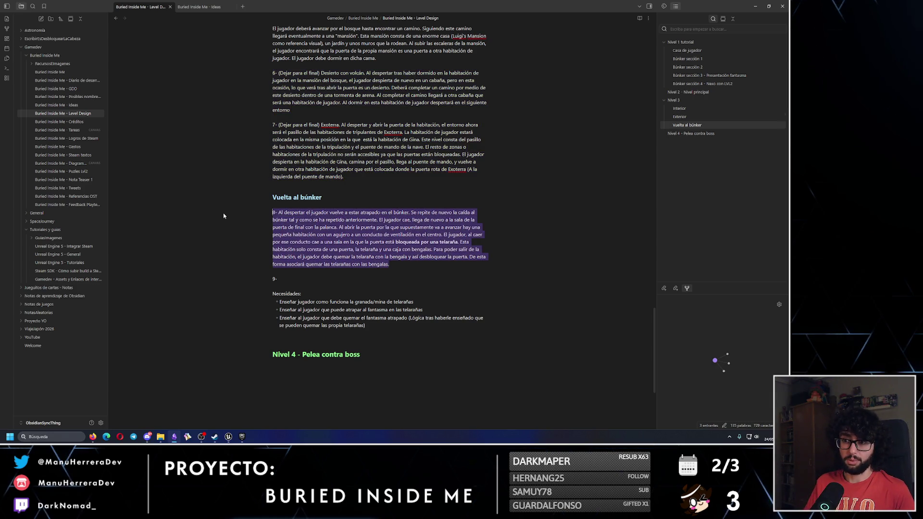
left_click_drag(389, 264, 232, 213)
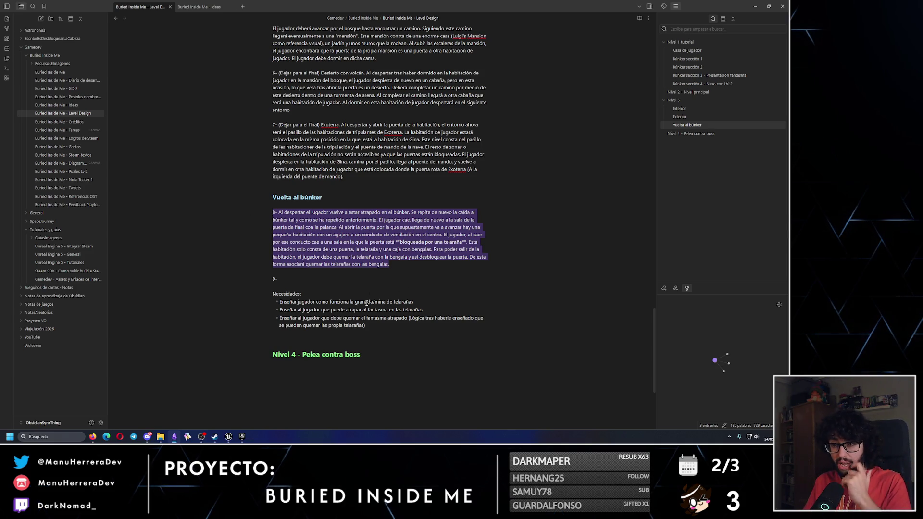
mouse_move(342, 176)
left_mouse_down()
mouse_move(267, 94)
mouse_move(266, 73)
left_mouse_up()
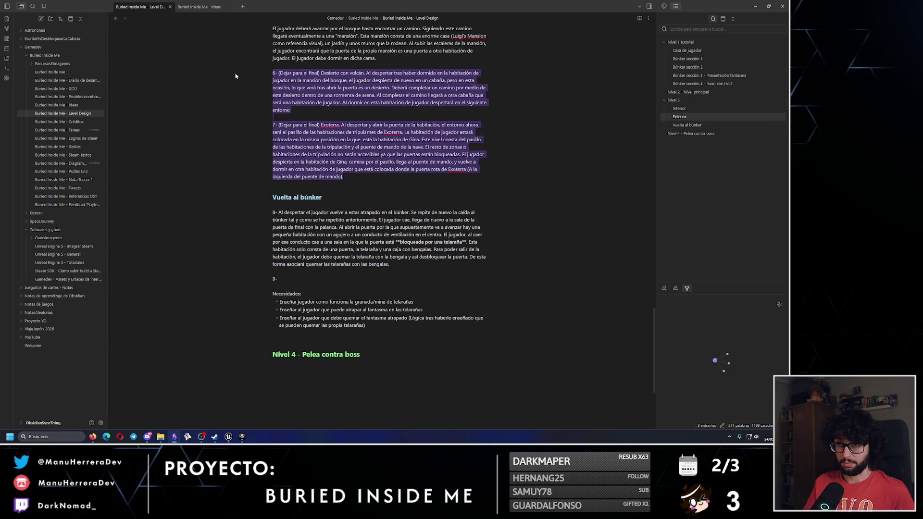
left_click(356, 139)
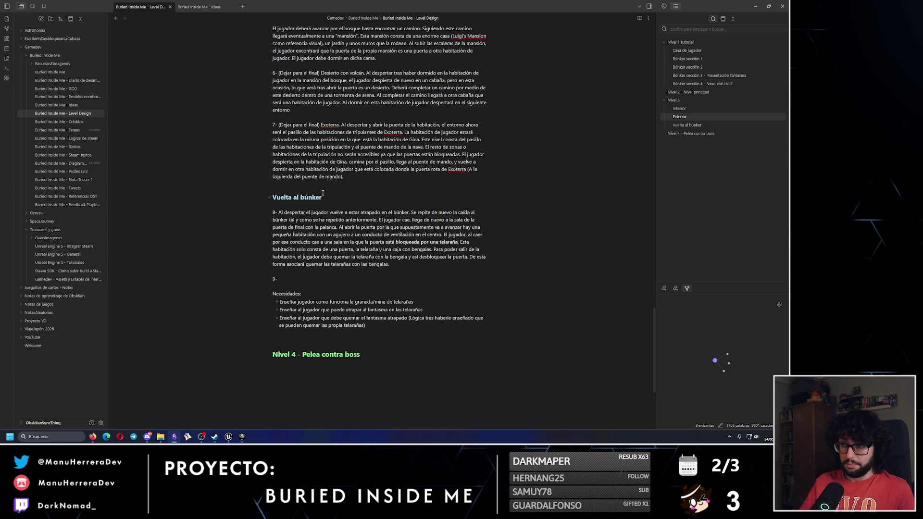
scroll(323, 193, "down", 1)
Check the step 9 line and the first Necesidades bullet, then switch to the Unreal Engine editor.
left_click(287, 238)
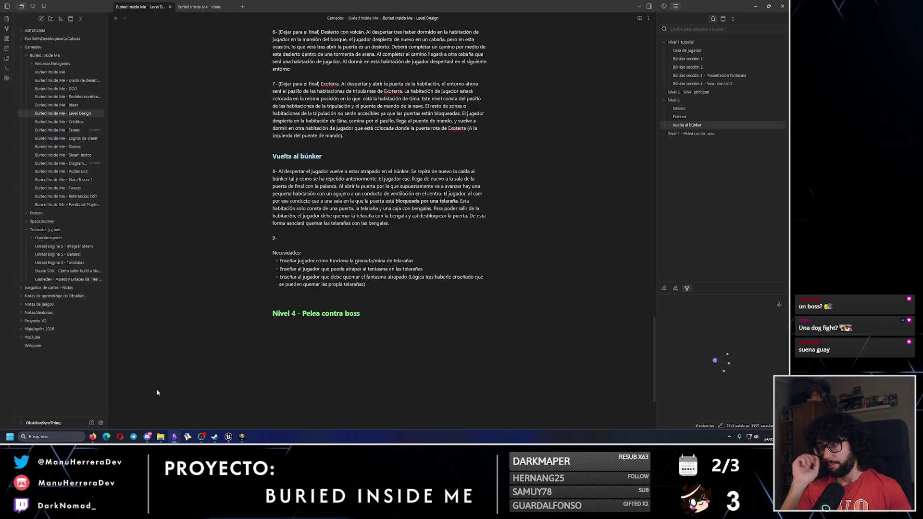
left_click_drag(279, 238, 248, 240)
left_click(367, 260)
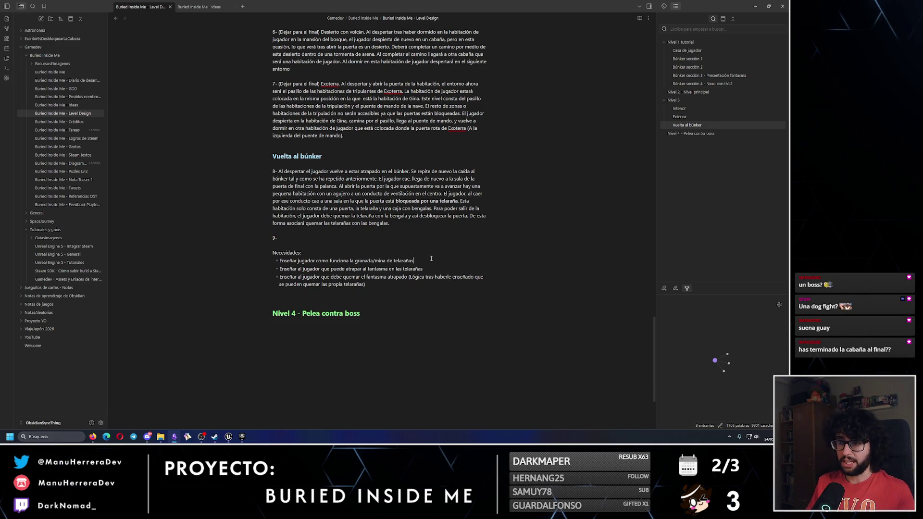
left_click_drag(431, 258, 276, 260)
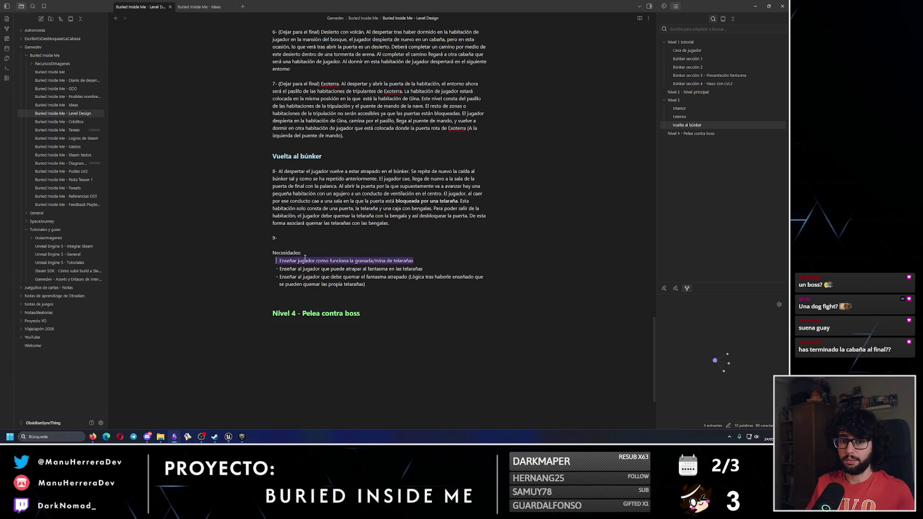
left_click(228, 437)
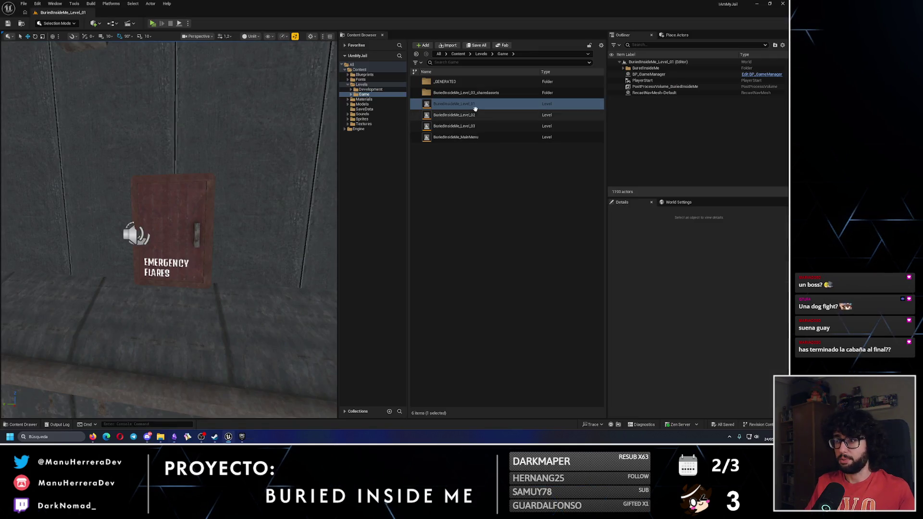
Open BuriedInsideMe_Level_03 and fly over the forest toward the cabin.
double_click(454, 126)
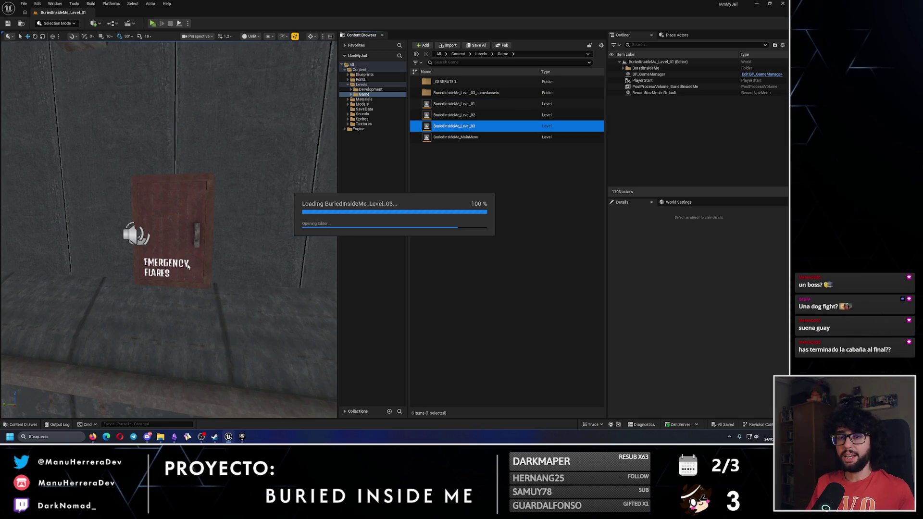
key("w")
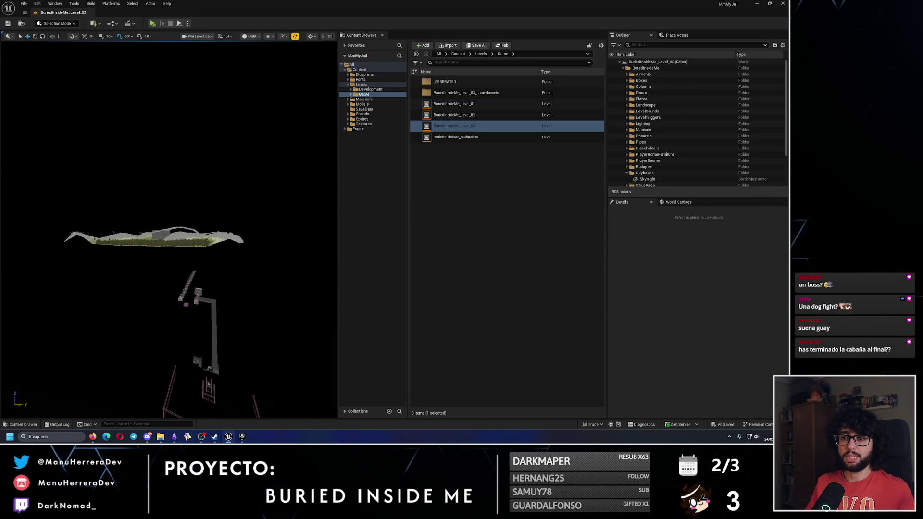
key("w")
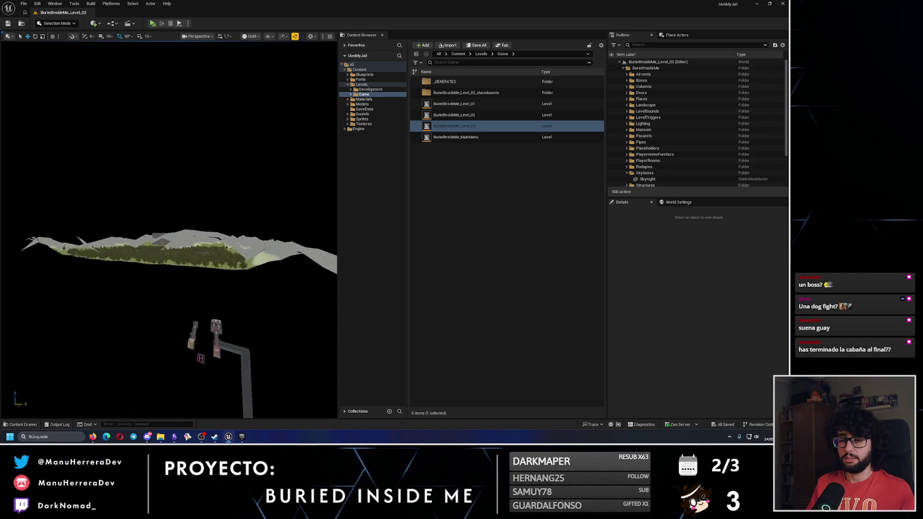
key("w")
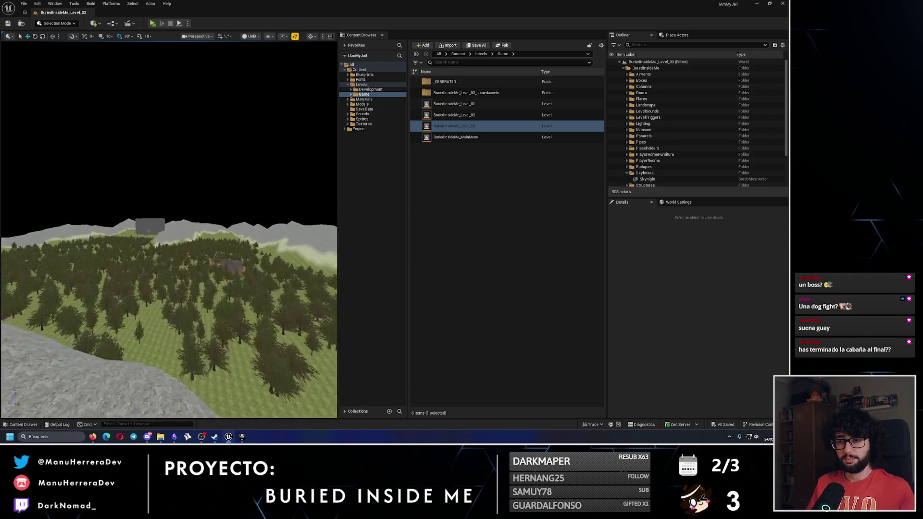
key("w")
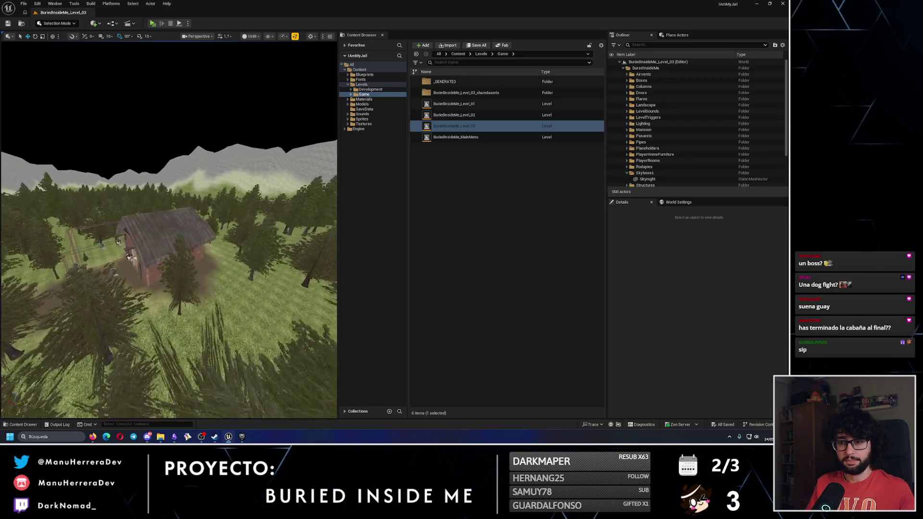
Inspect the cabin's front and left side in Lit and Unlit views, then return to Obsidian.
key("alt+4")
key("w")
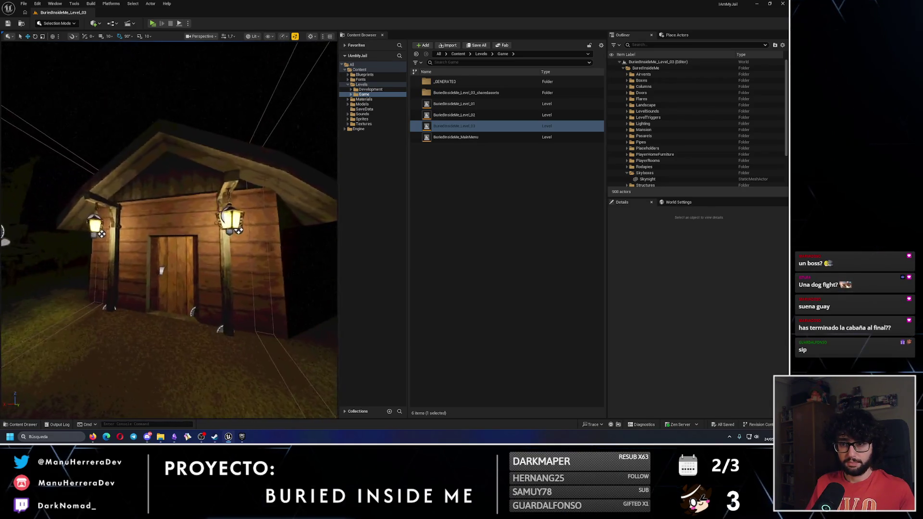
key("alt+3")
key("w")
key("s")
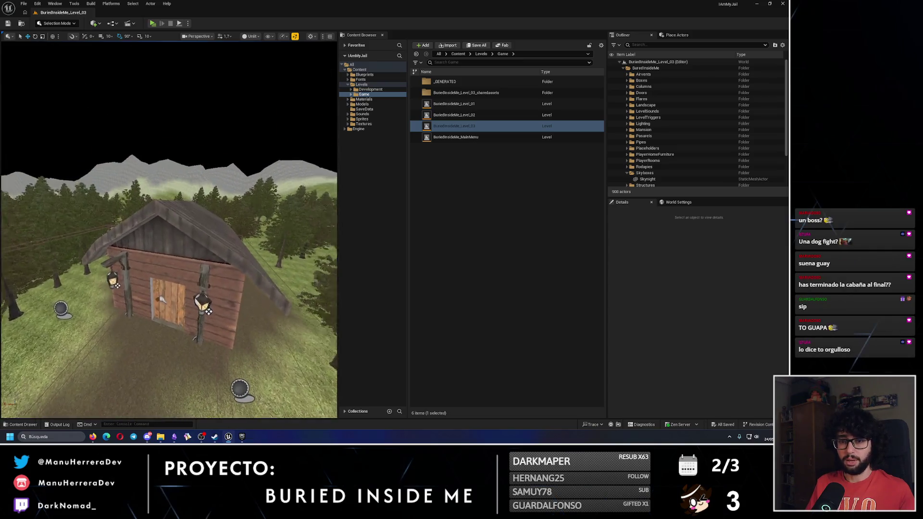
key("s")
key("w")
key("w")
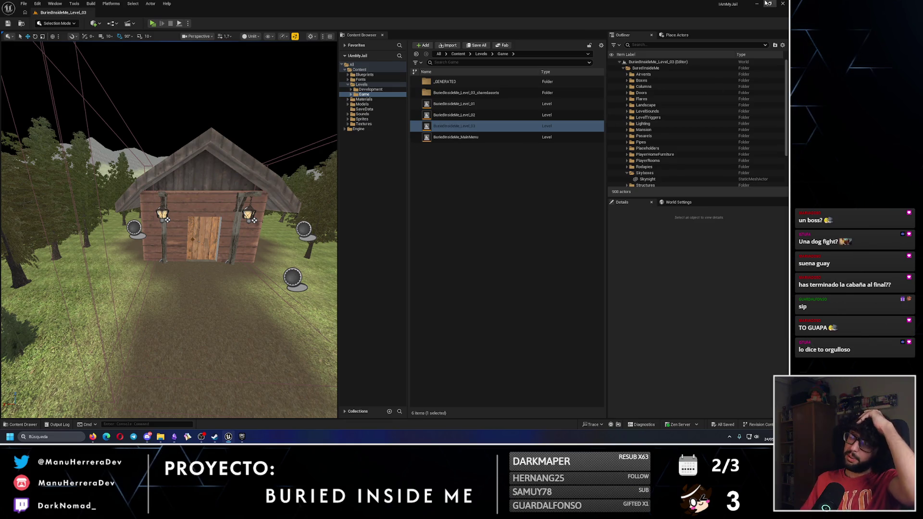
key("alt+Tab")
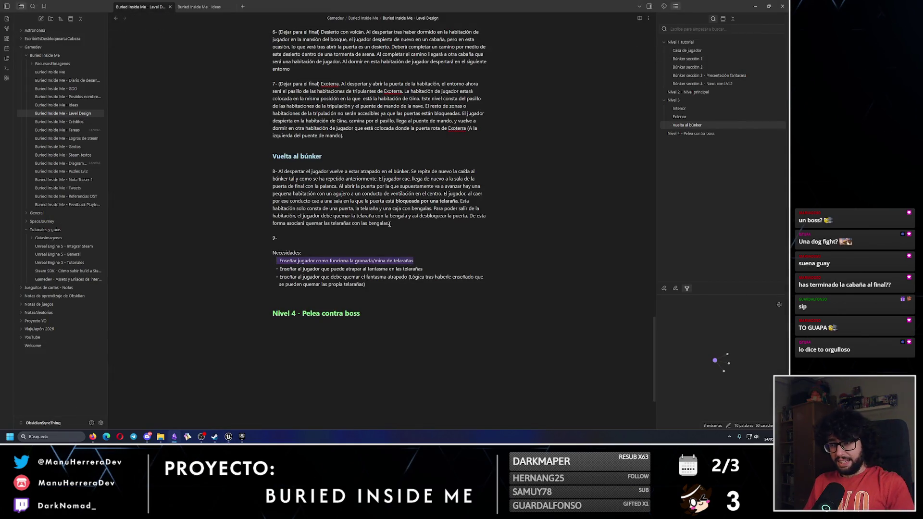
Check the 9- line and second Necesidades bullet, then fly closer to the cabin roof in Unreal.
left_click(390, 238)
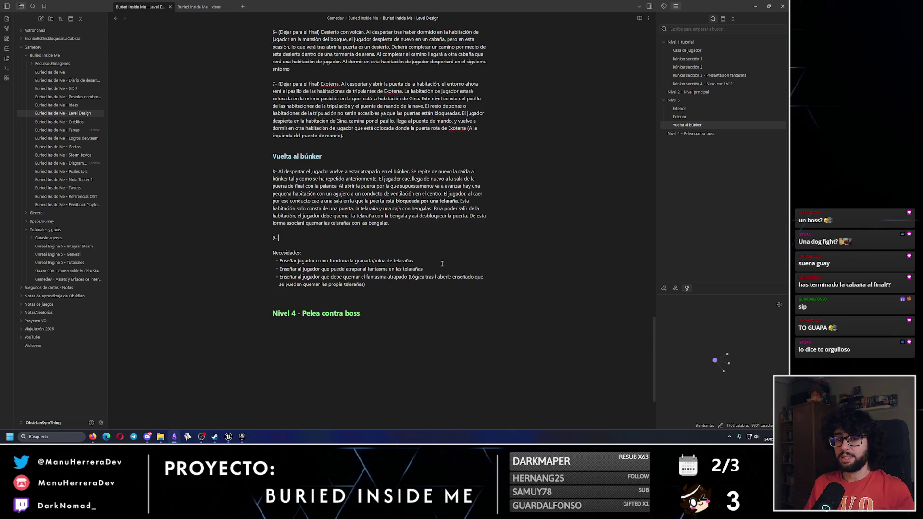
left_click_drag(438, 270, 297, 269)
left_click(304, 238)
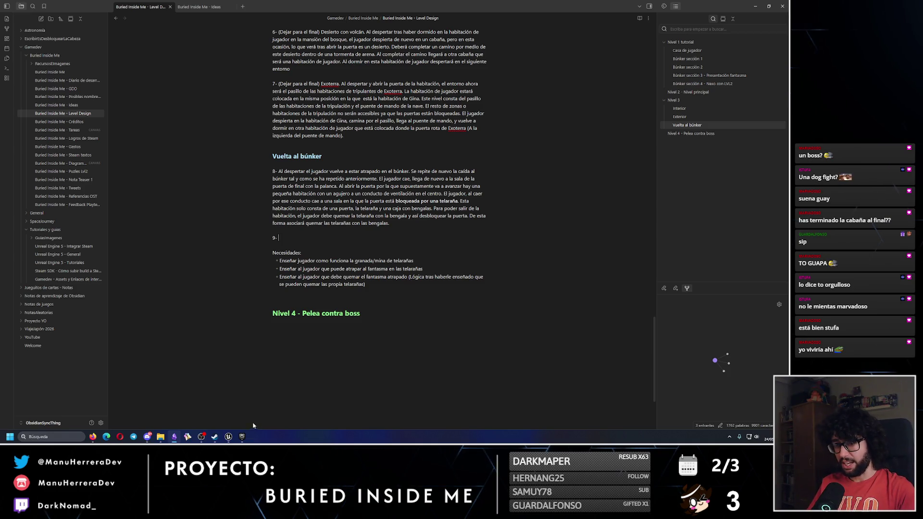
left_click(229, 436)
mouse_move(169, 231)
left_mouse_down()
mouse_move(188, 212)
mouse_move(166, 225)
left_mouse_up()
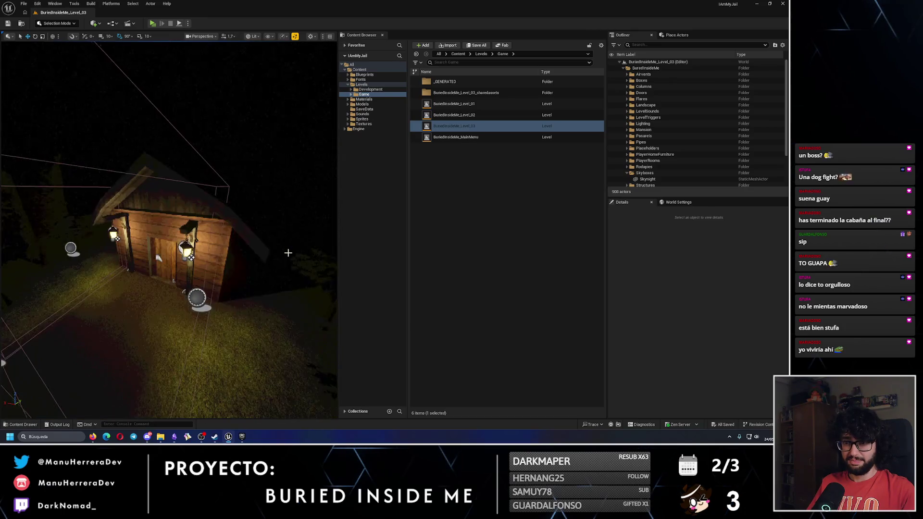
Minimize the Unreal Editor window to get back to the Obsidian note.
left_click(759, 3)
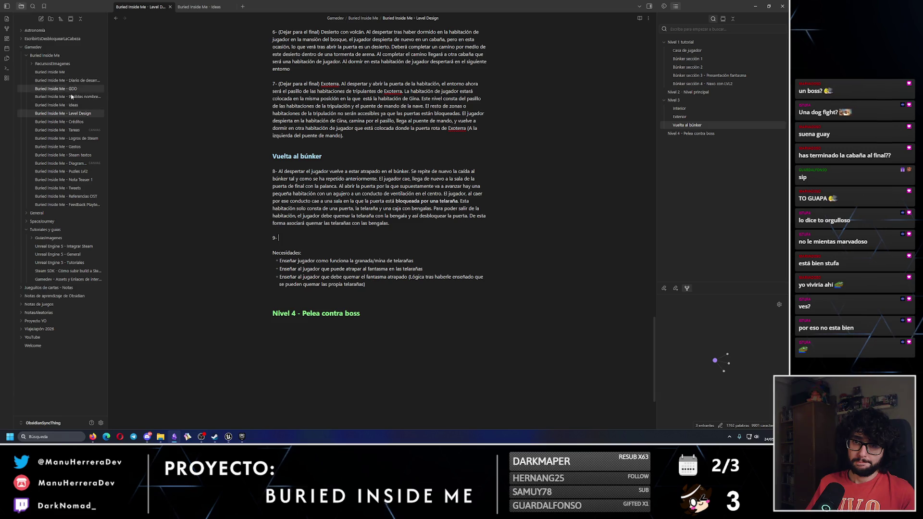
In the GDD note, add a 'Dispensador de minas' bullet and delete the puzzle-elements bullet.
left_click(56, 88)
scroll(393, 292, "down", 15)
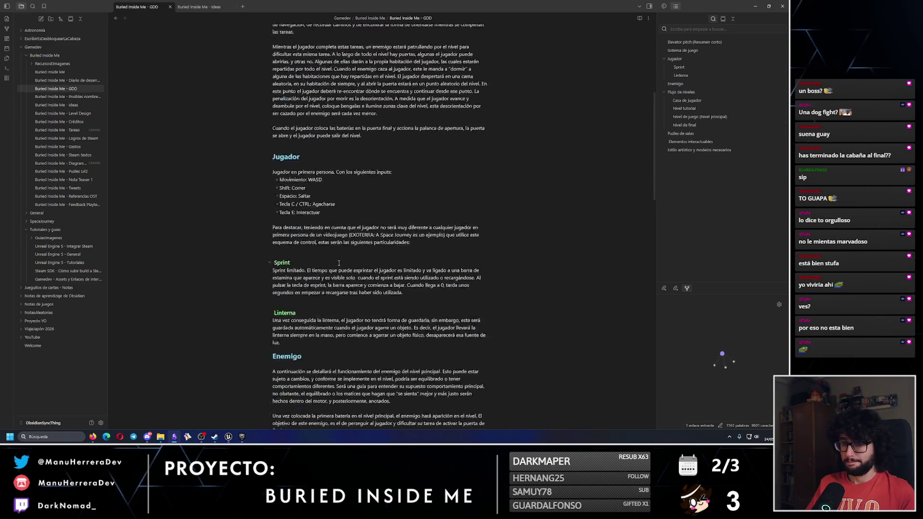
scroll(322, 192, "up", 2)
scroll(332, 288, "down", 3)
scroll(332, 294, "down", 3)
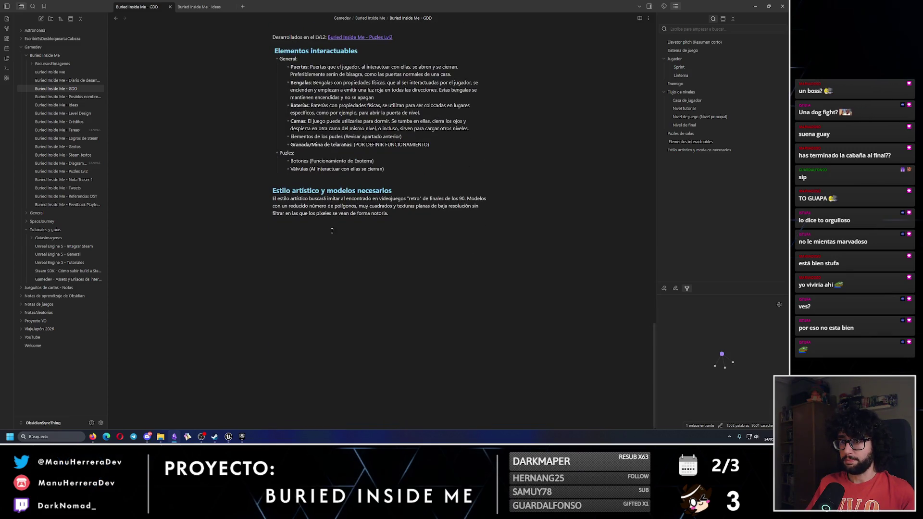
left_click(442, 136)
key("Return")
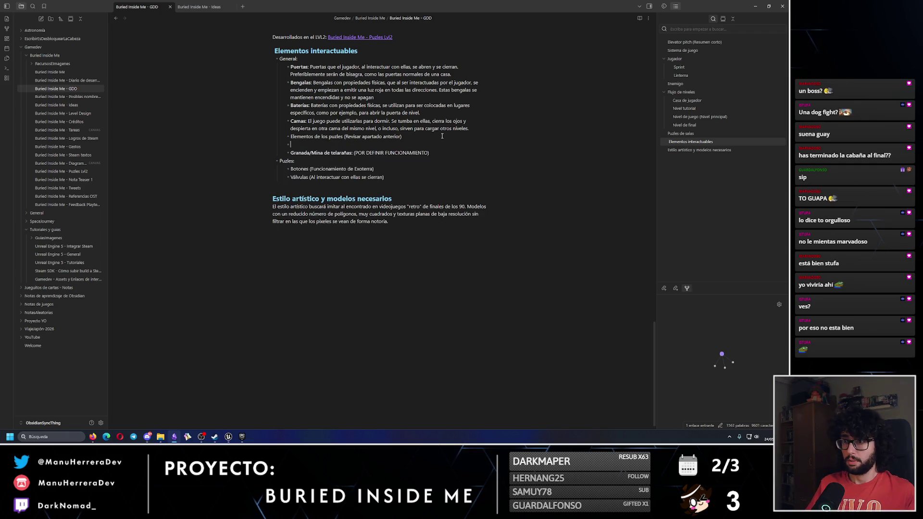
type("Dispensador de minas")
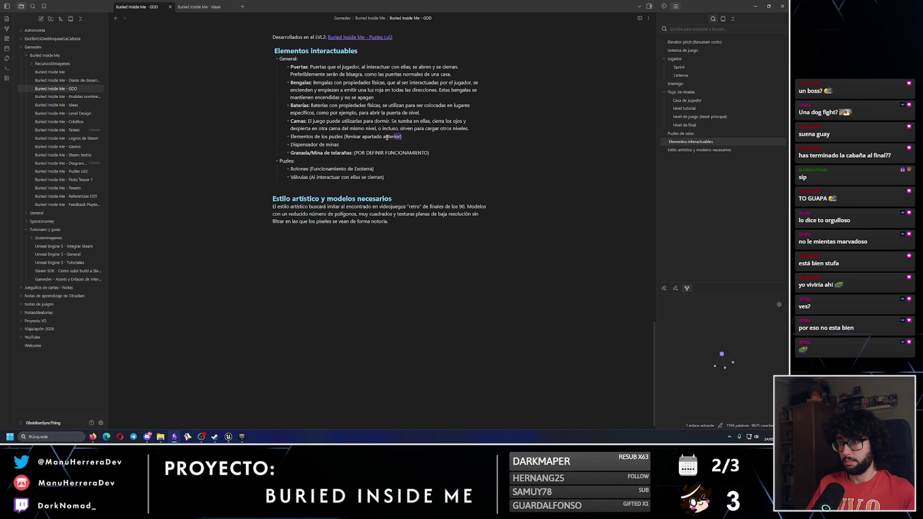
left_click_drag(402, 137, 469, 128)
key("BackSpace")
Describe the wall-button dispenser of Granada/mina de telarañas and bold the 'Dispensador de minas:' label.
left_click(351, 136)
type(":")
type("et")
type("Apa")
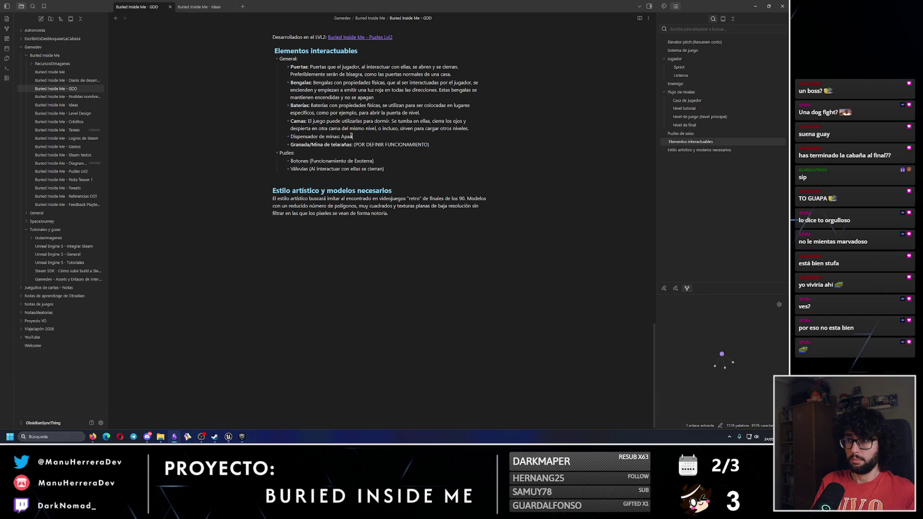
type("rato en la p")
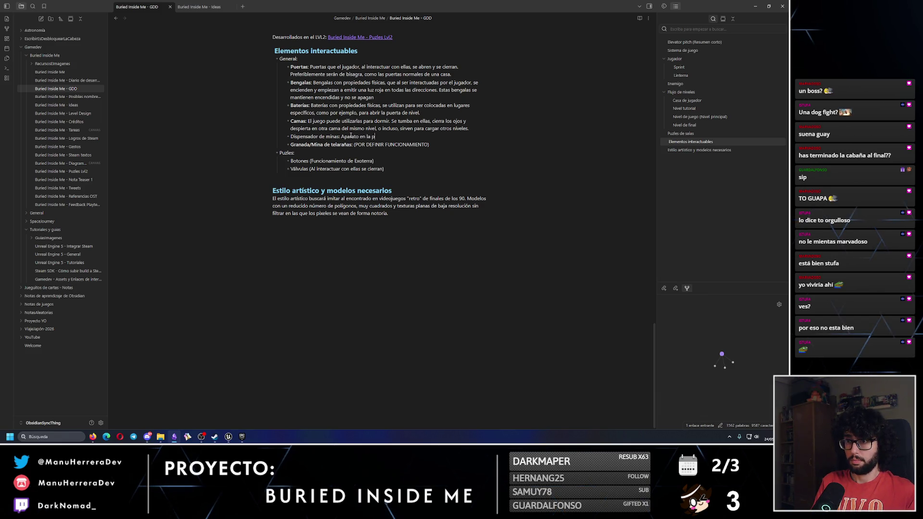
type("ared qcon un bo")
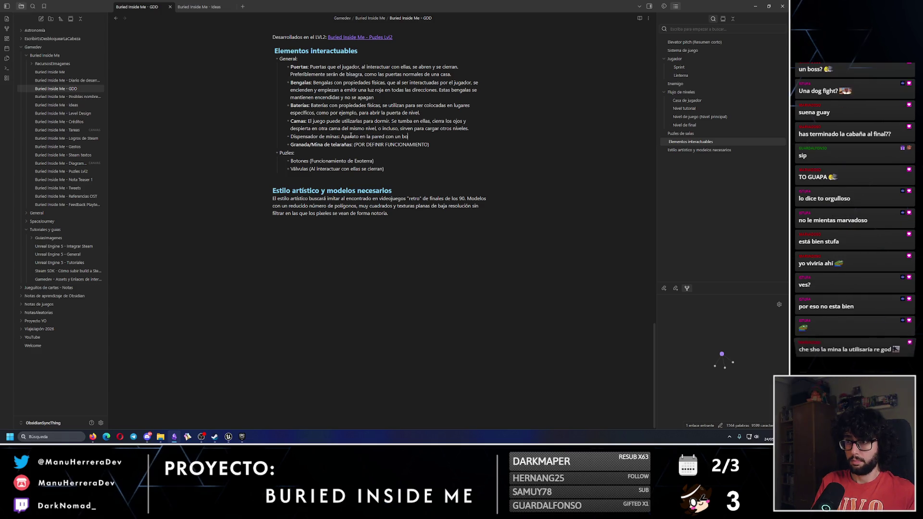
type("tón. Al pu")
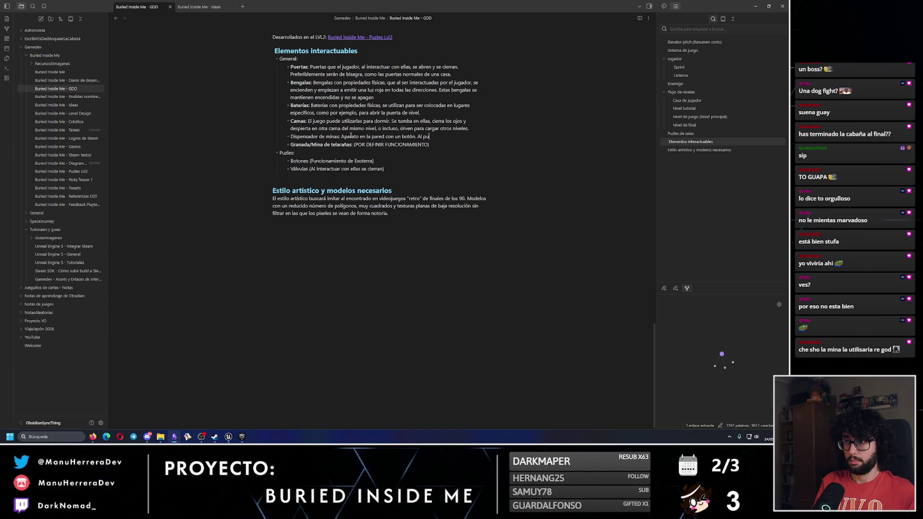
type("slar el bel bot")
type("ispen")
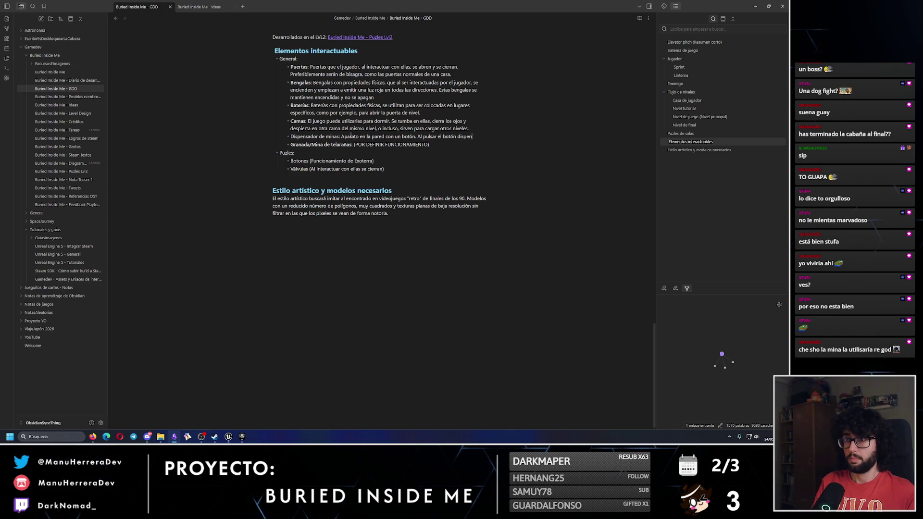
type(" Grnad")
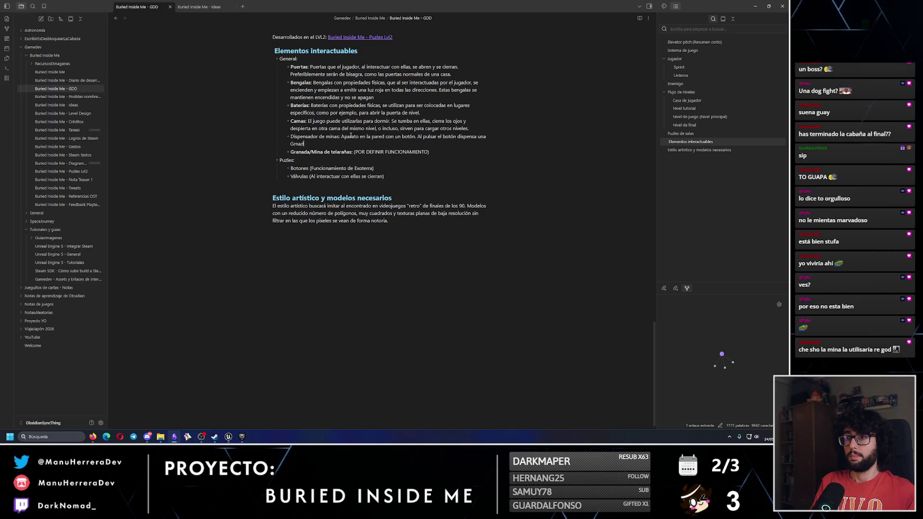
key("BackSpace")
key("BackSpace")
key("BackSpace")
type("ranada/mn")
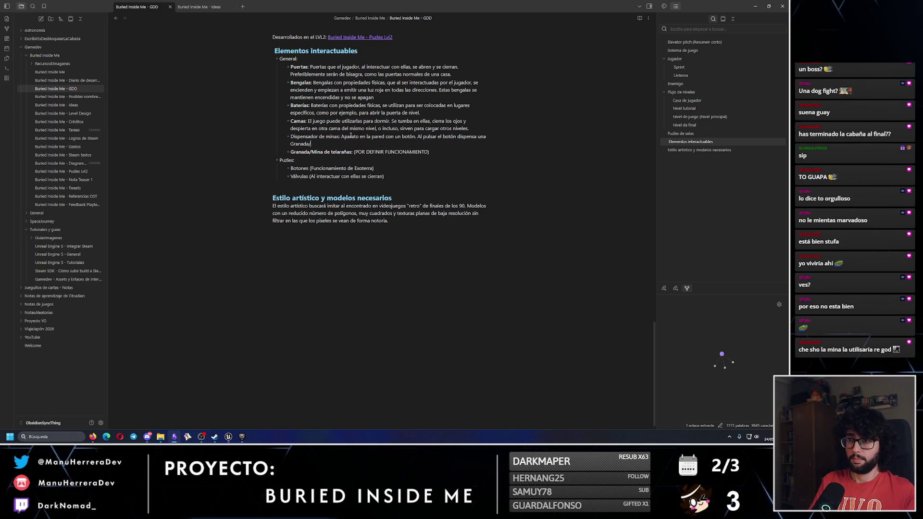
key("BackSpace")
type("ina de t")
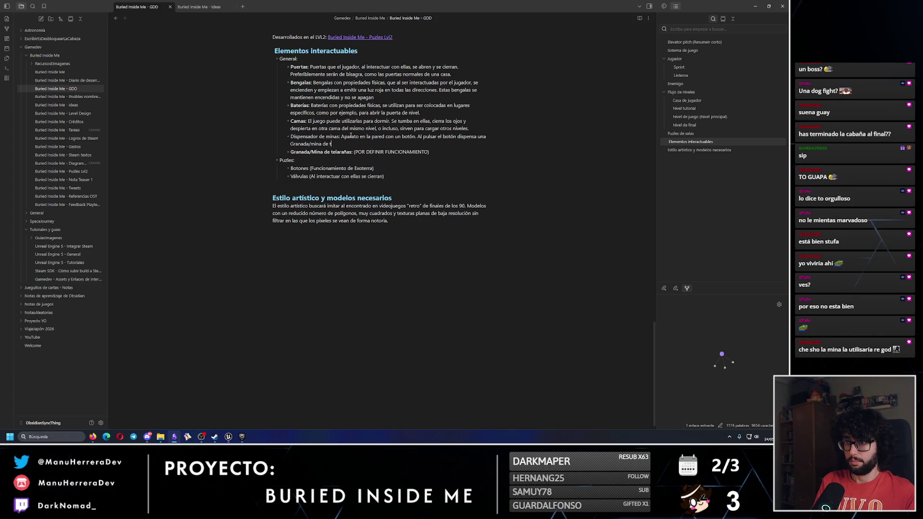
type("elarañas")
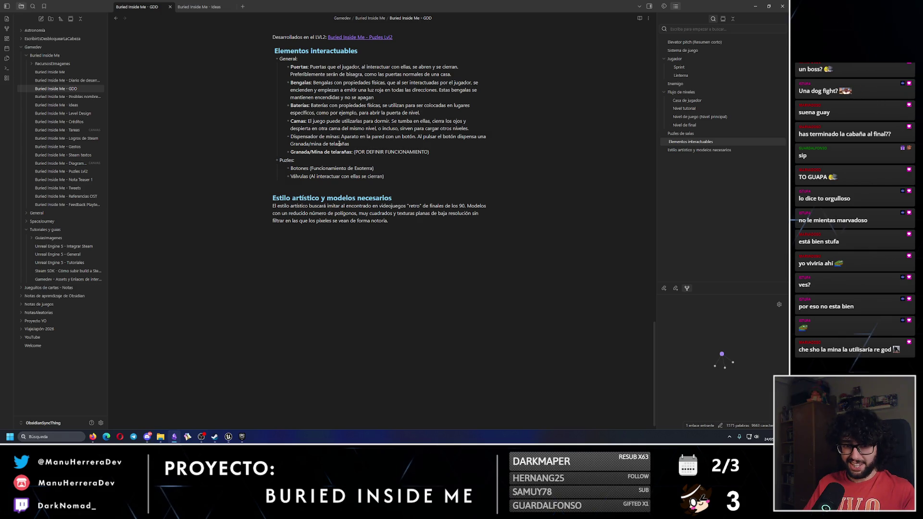
type("**")
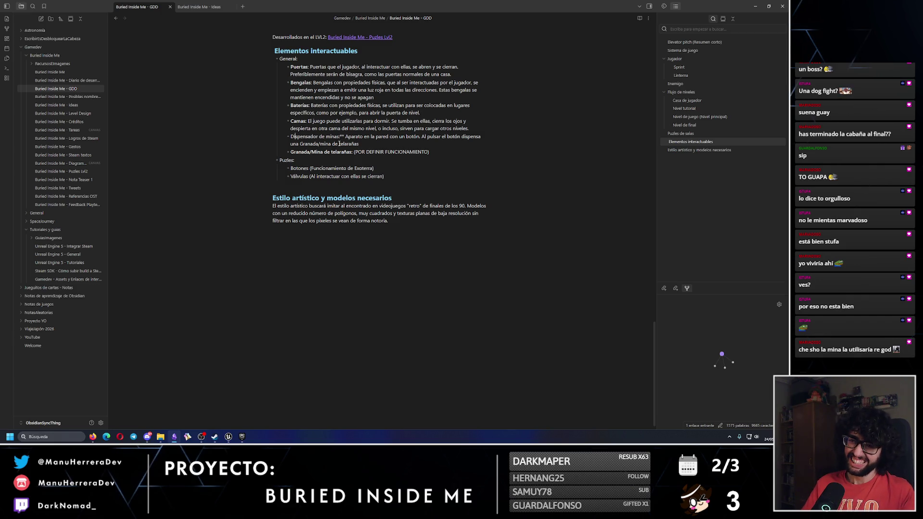
type("**")
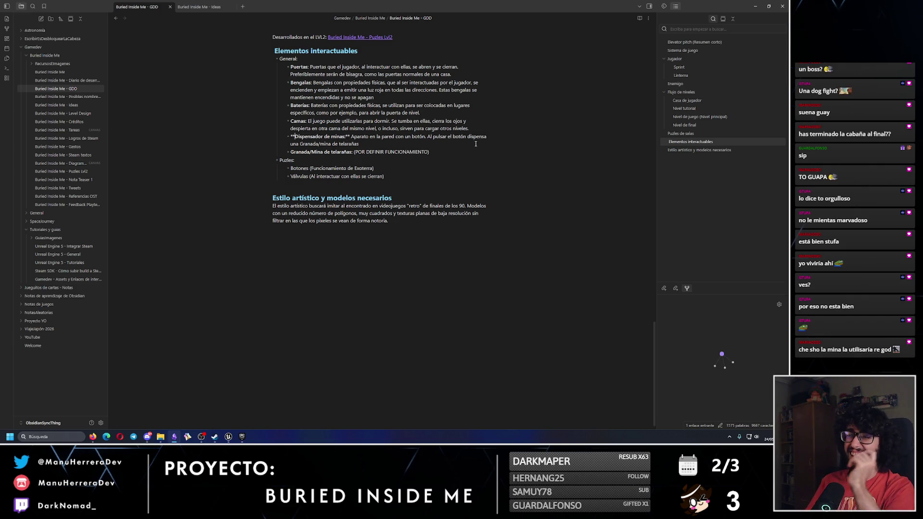
left_click(457, 158)
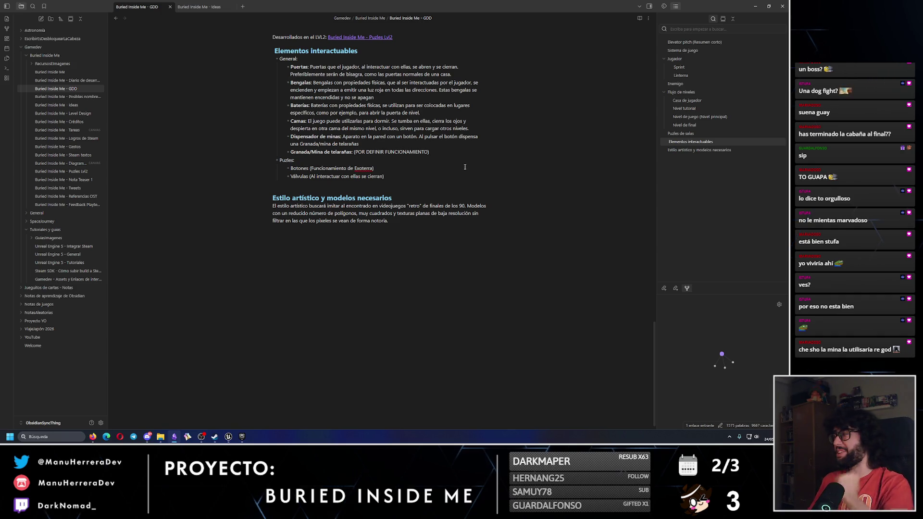
scroll(346, 184, "up", 5)
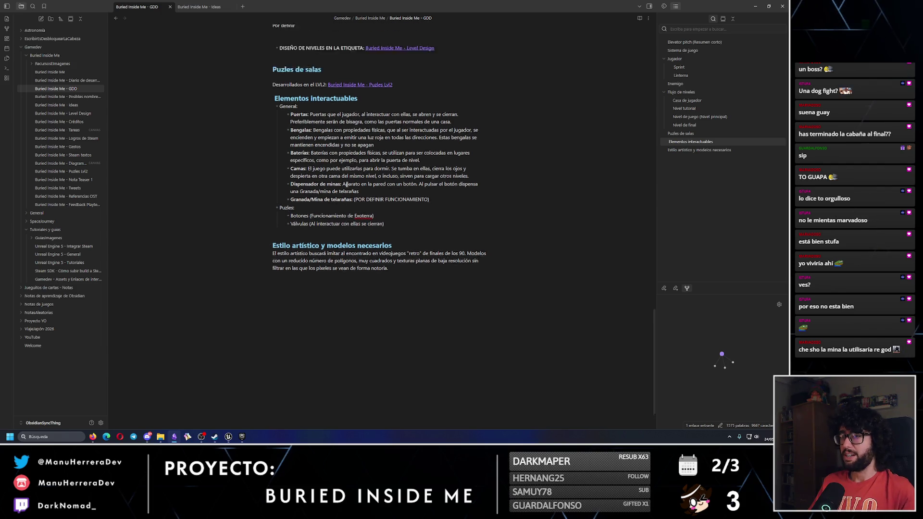
Follow the Puzles Lvl2 link, then reopen Level Design at the empty bunker step 9 line.
left_click(360, 121)
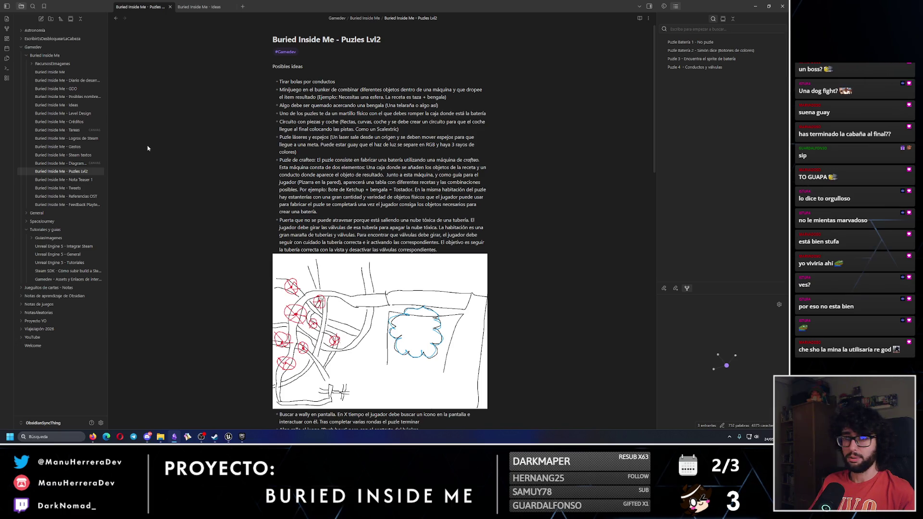
left_click(63, 113)
left_click(686, 134)
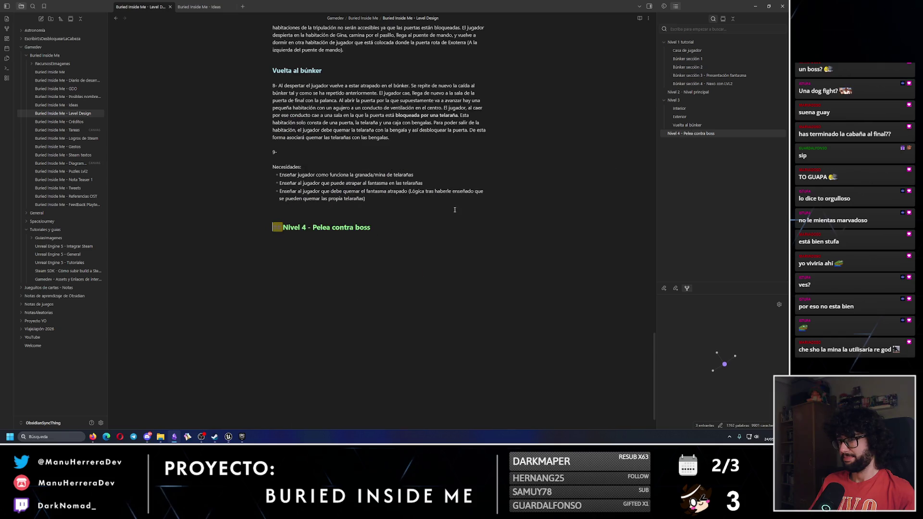
left_click(375, 115)
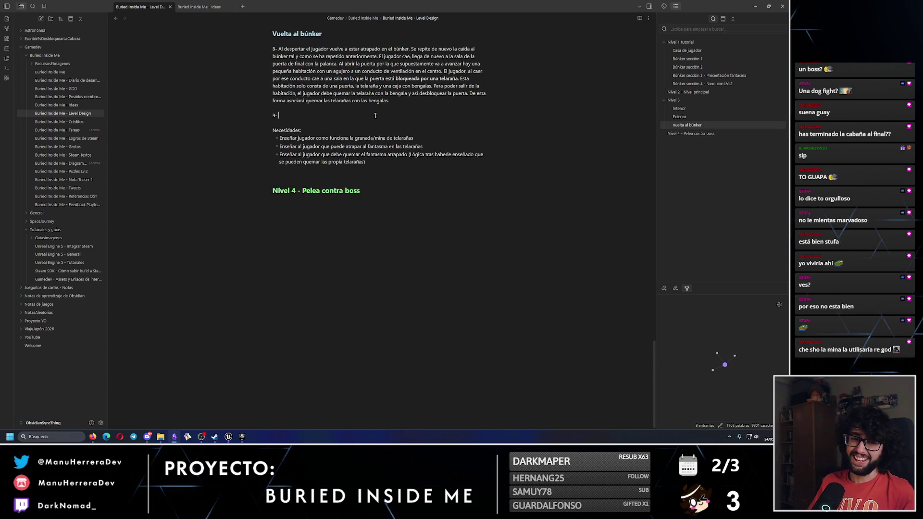
scroll(373, 128, "up", 2)
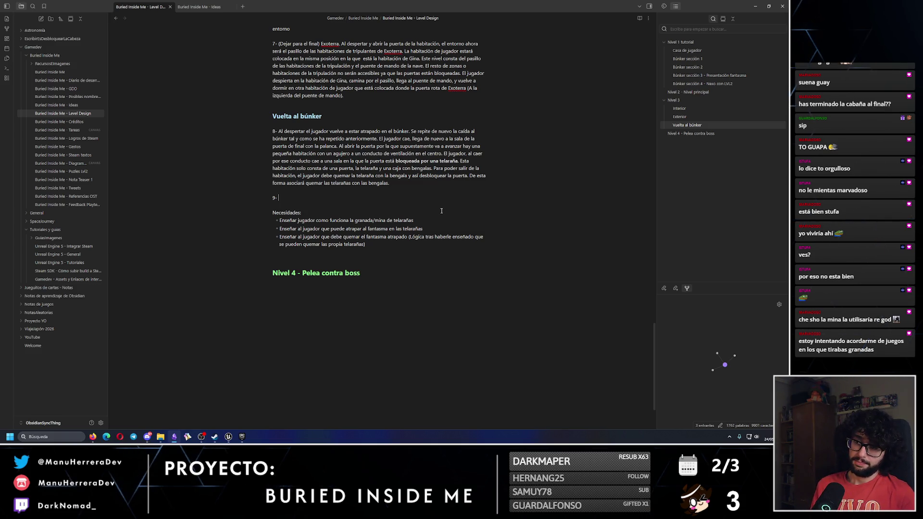
Add a step 10 line, draft 'Tutorial mina' for step 9, and title step 8 'Tutorial telarañas:'.
key("Return")
key("Return")
type("10")
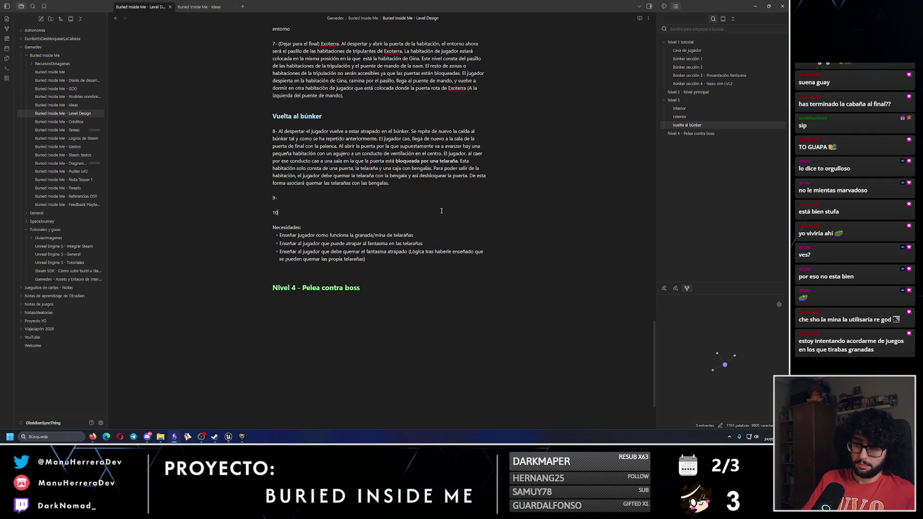
type("- ")
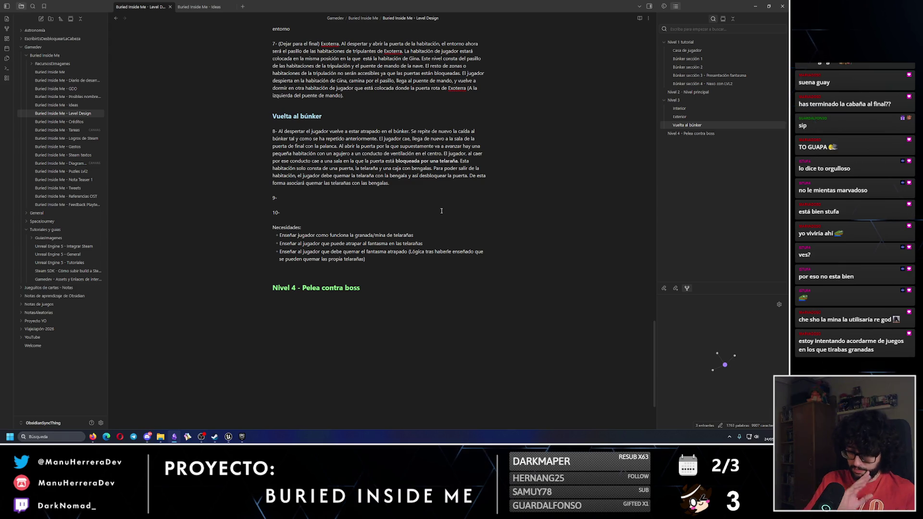
type(" rial")
key("BackSpace")
key("BackSpace")
type("o")
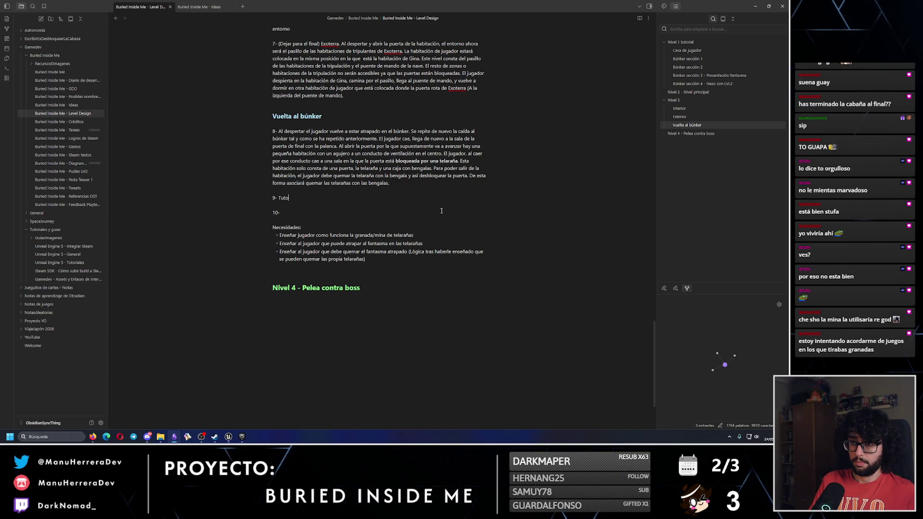
type("rial mina:")
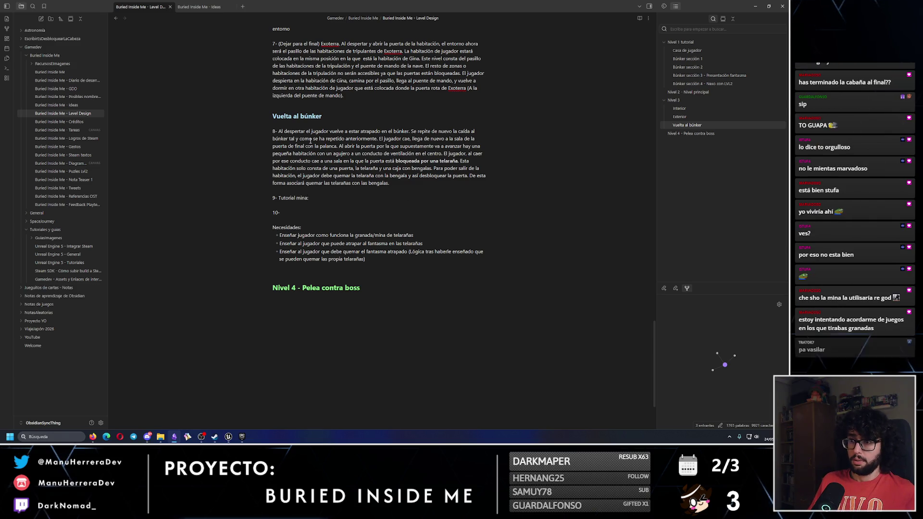
left_click(279, 131)
type("Tutorial")
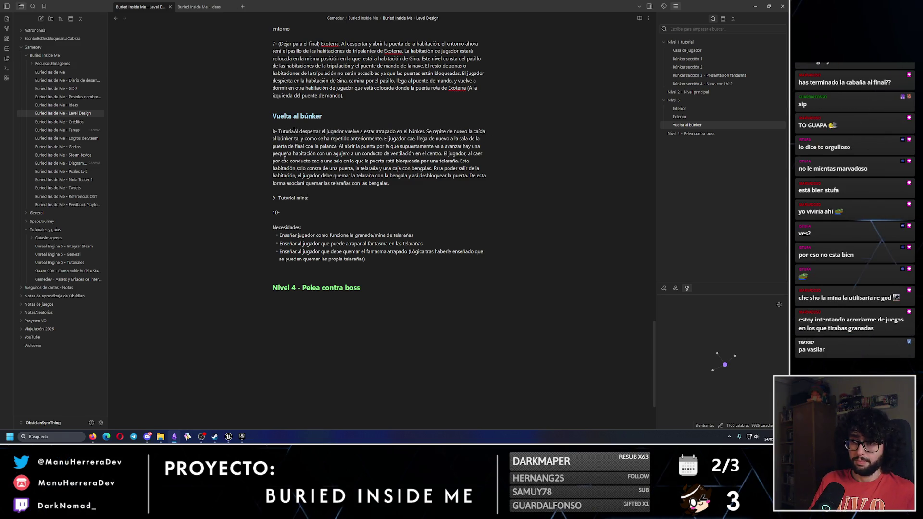
type(" telara")
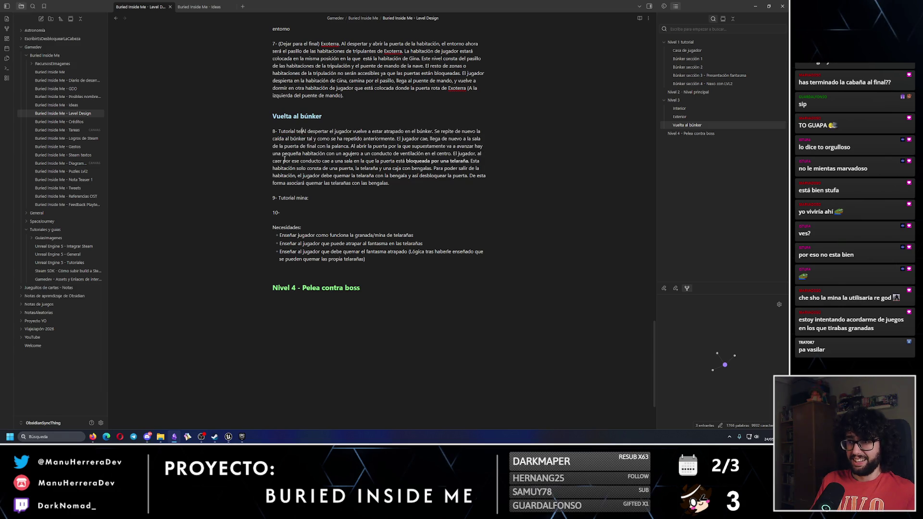
type("ñas:")
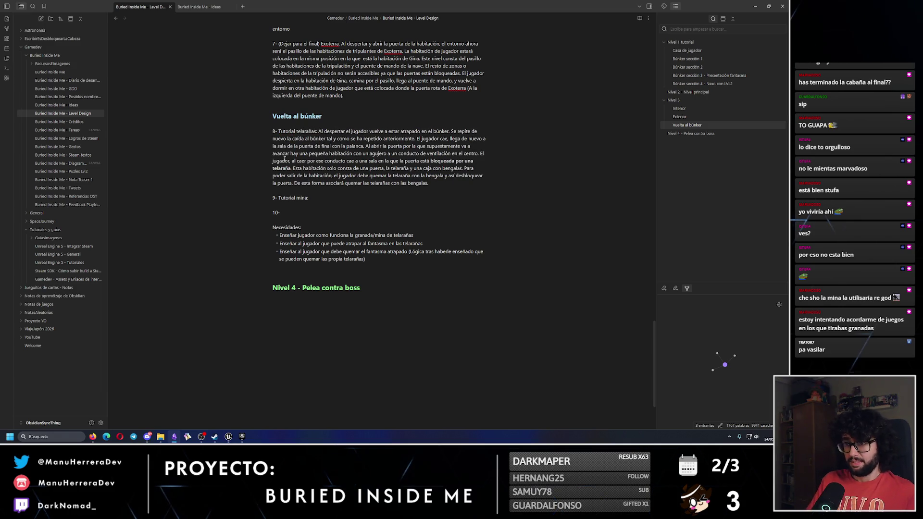
Complete step 9 as 'Tutorial mina telaraña:' and step 10 as 'Tutorial atrapar fantasma en telaraña:'.
left_click_drag(315, 198, 307, 198)
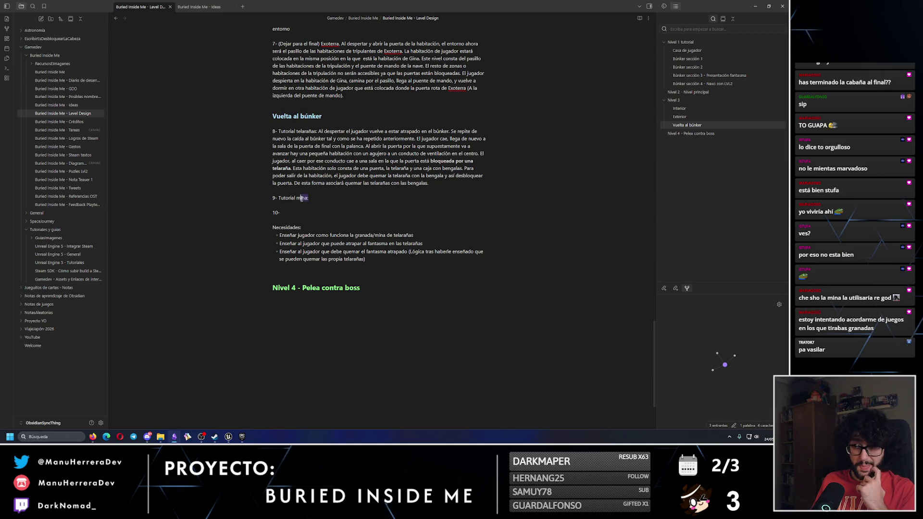
type("telaraña:")
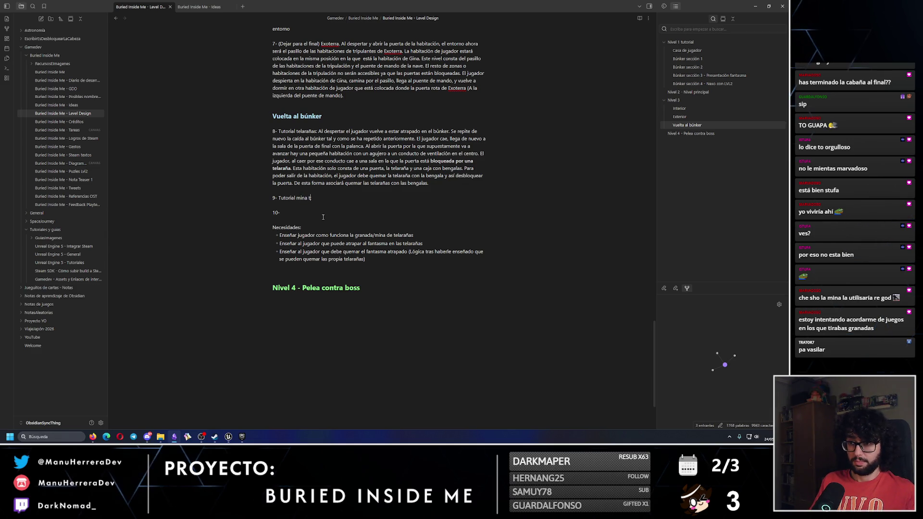
left_click(323, 217)
type("Tutorial atrapar fantasma en tela")
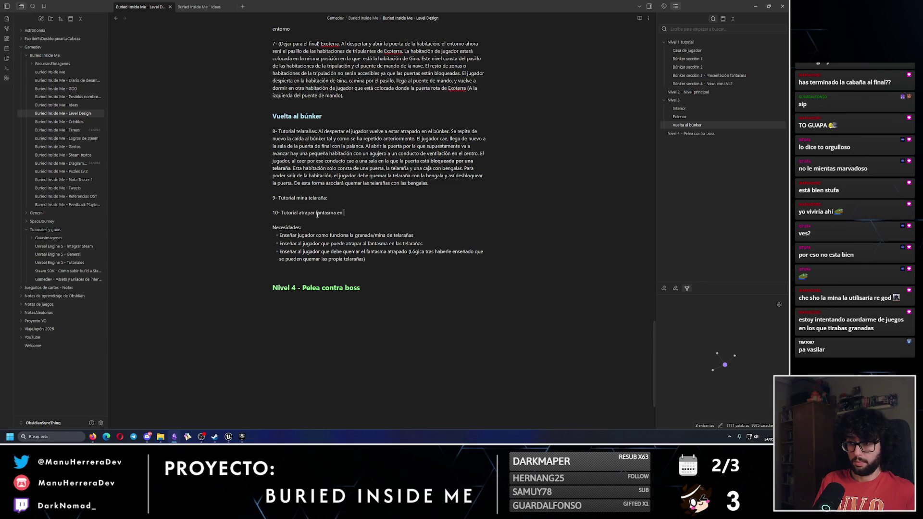
type("rañas:")
key("Up")
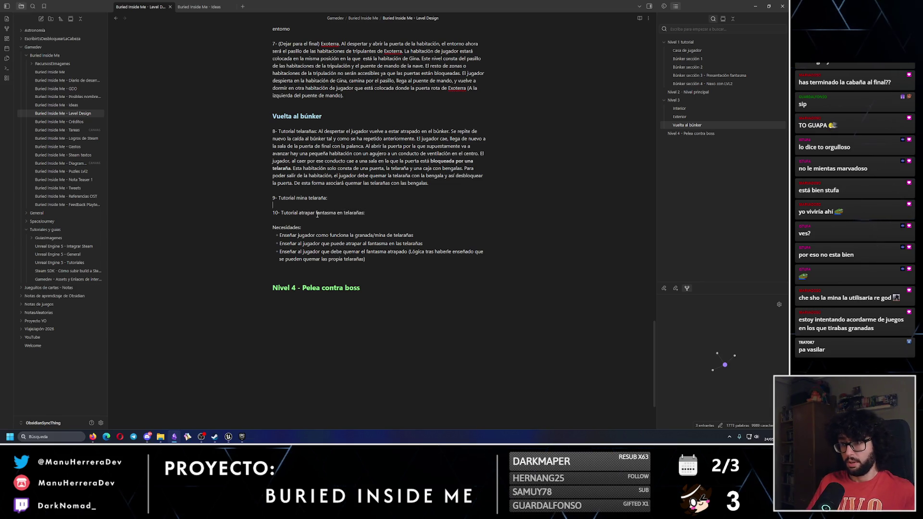
key("BackSpace")
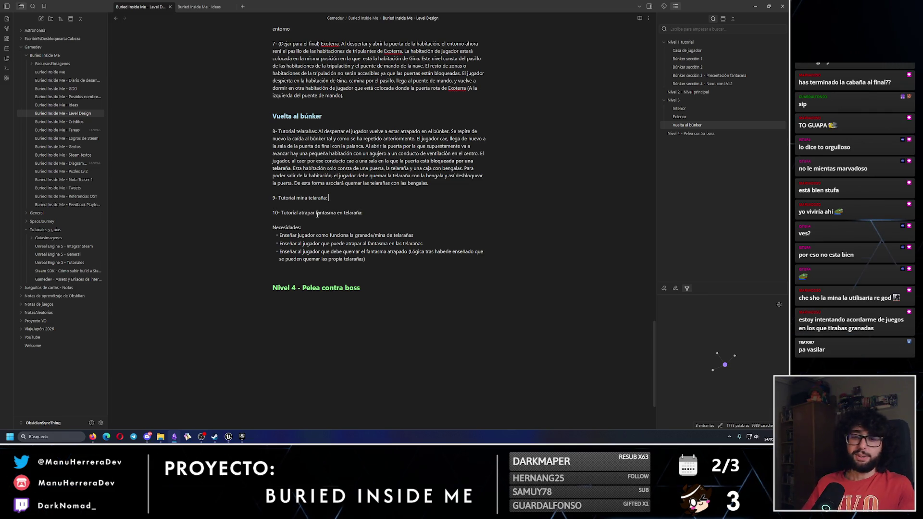
scroll(368, 208, "up", 3)
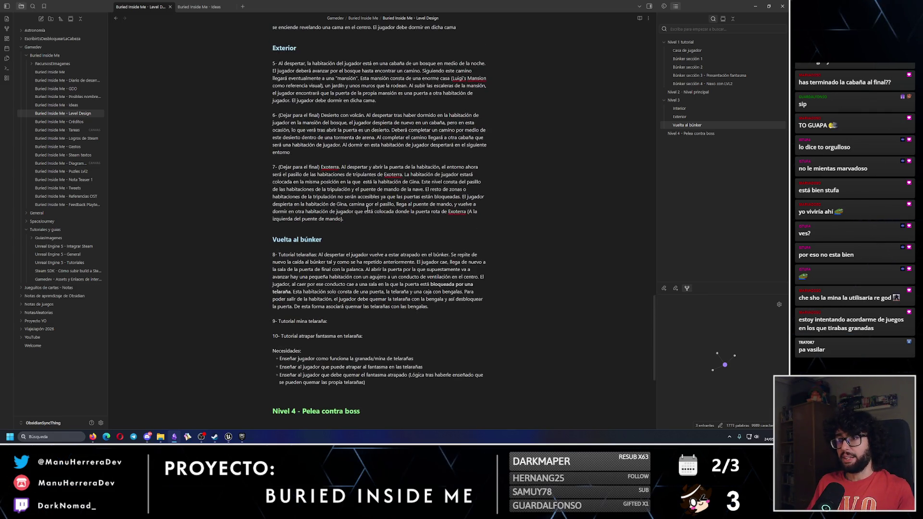
Insert 'y quemar' into step 10, making it 'Tutorial atrapar y quemar fantasma en telaraña:'.
scroll(367, 207, "down", 3)
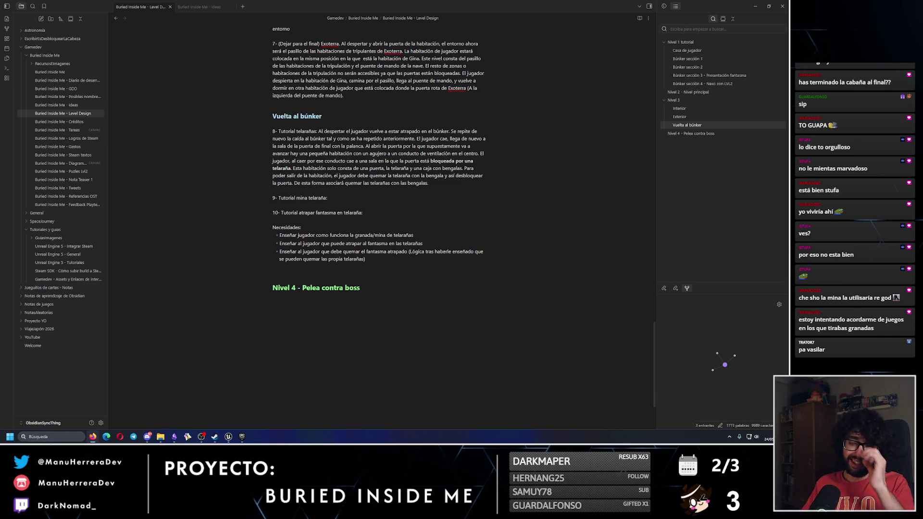
scroll(352, 300, "up", 2)
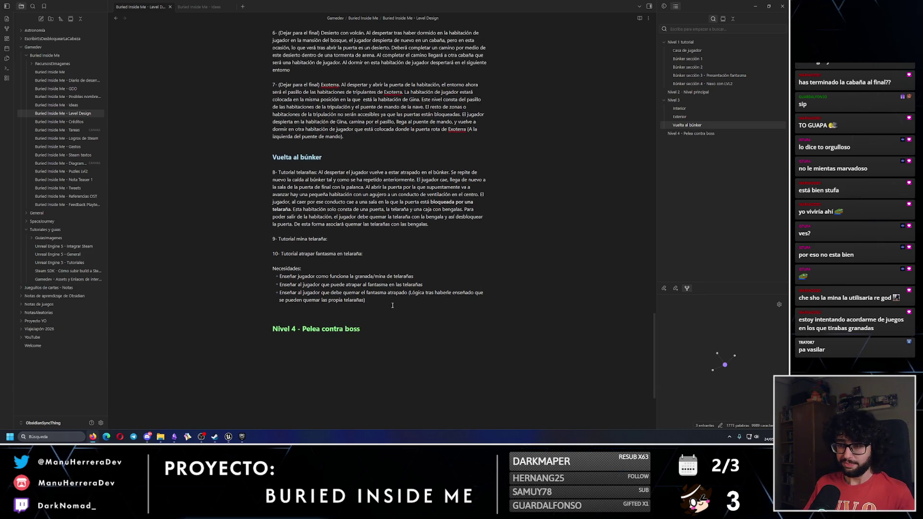
left_click(354, 240)
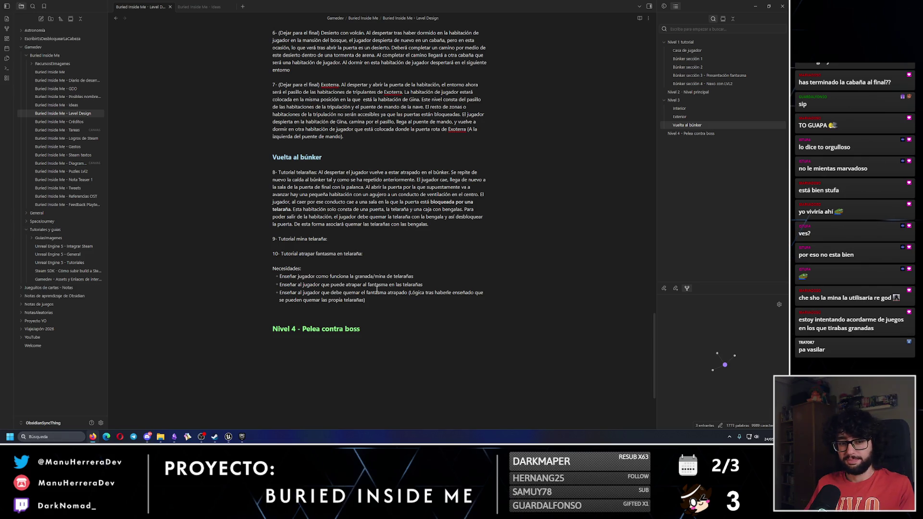
left_click(358, 239)
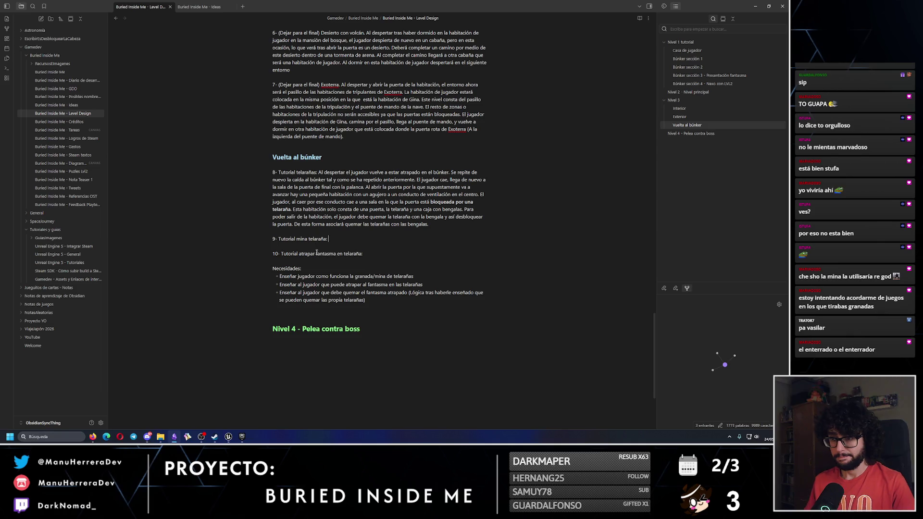
type("y quemar")
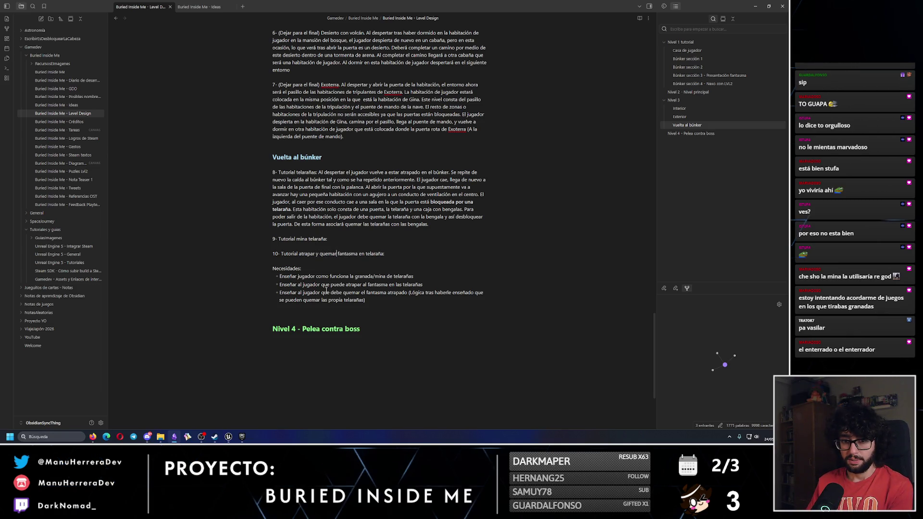
left_click(338, 238)
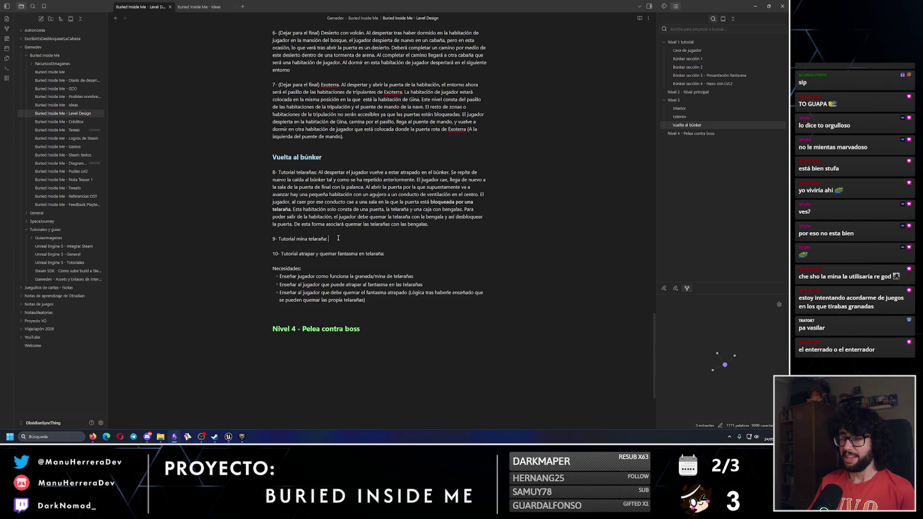
Review the step 8 paragraph and the still-empty step 9 line.
left_click(342, 238)
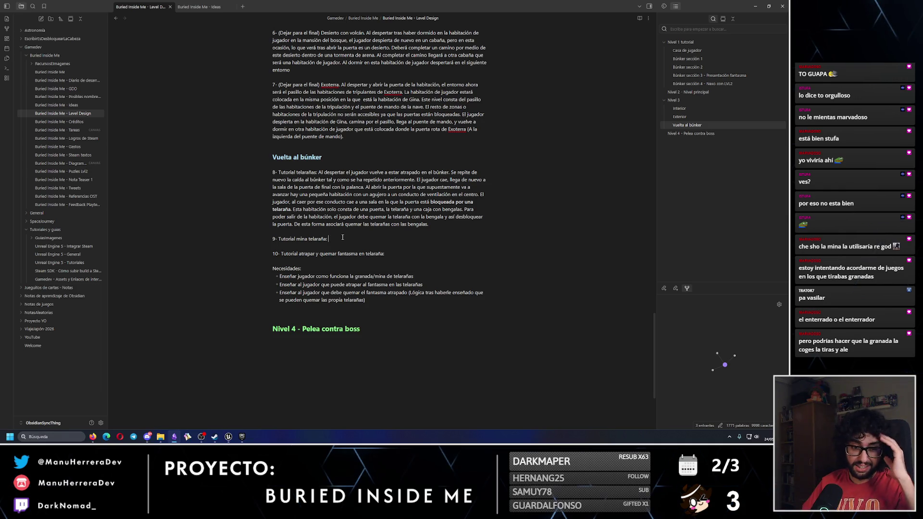
left_click(343, 237)
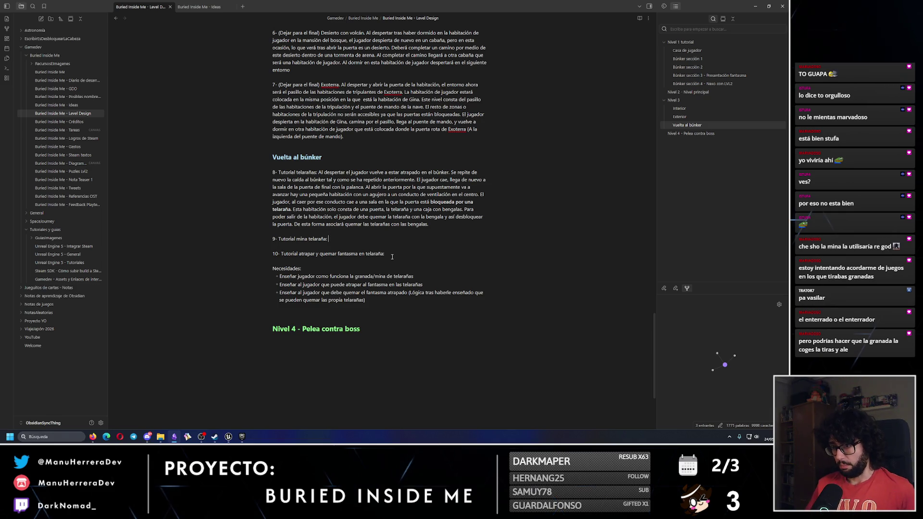
left_click(443, 226)
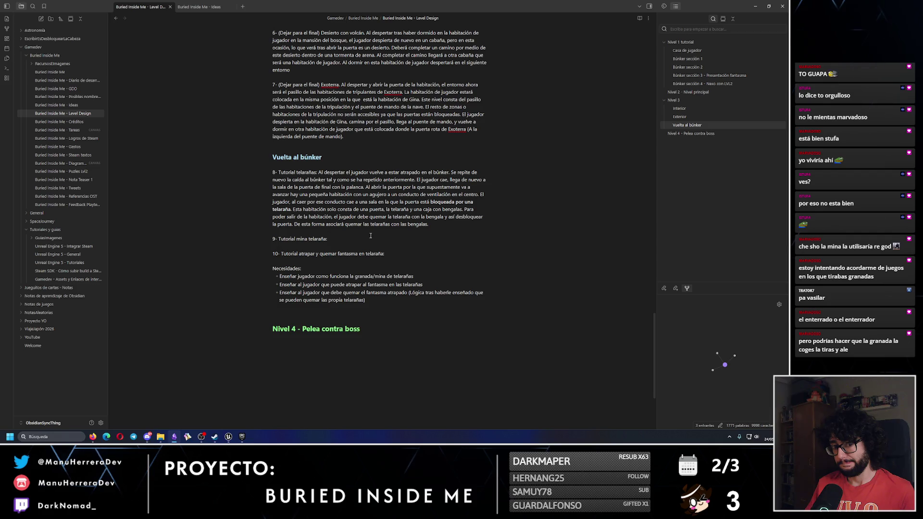
left_click_drag(448, 225, 273, 172)
left_click(355, 238)
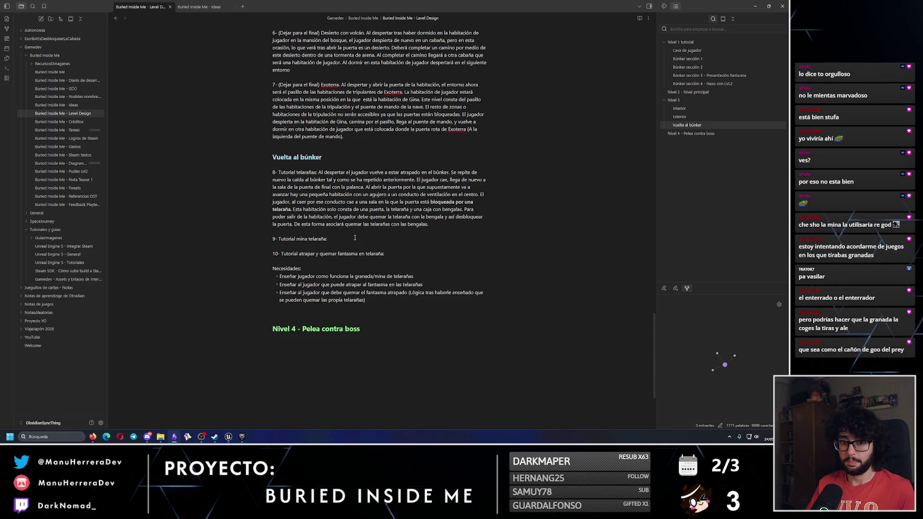
Insert a new '9-' line above the mine tutorial and renumber the mine tutorial to 10.
left_click(338, 231)
key("Return")
key("Return")
left_click(275, 239)
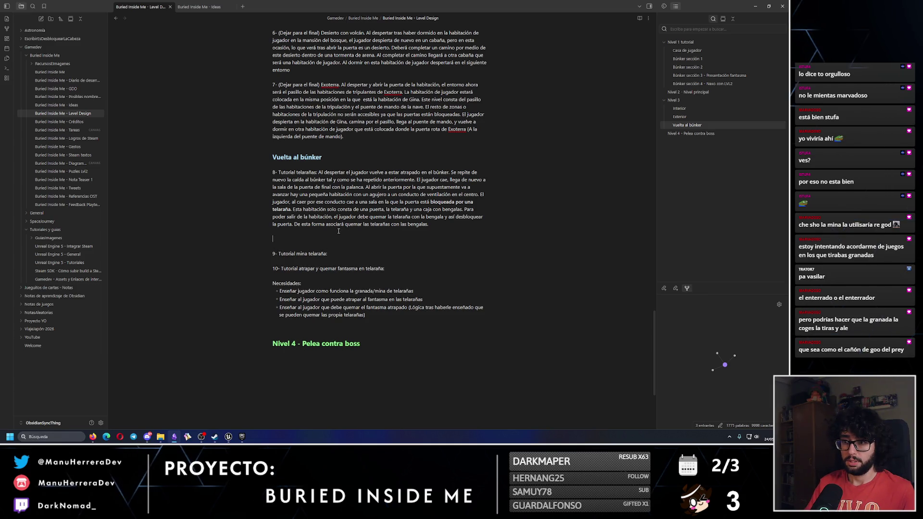
type("9-")
left_click(273, 254)
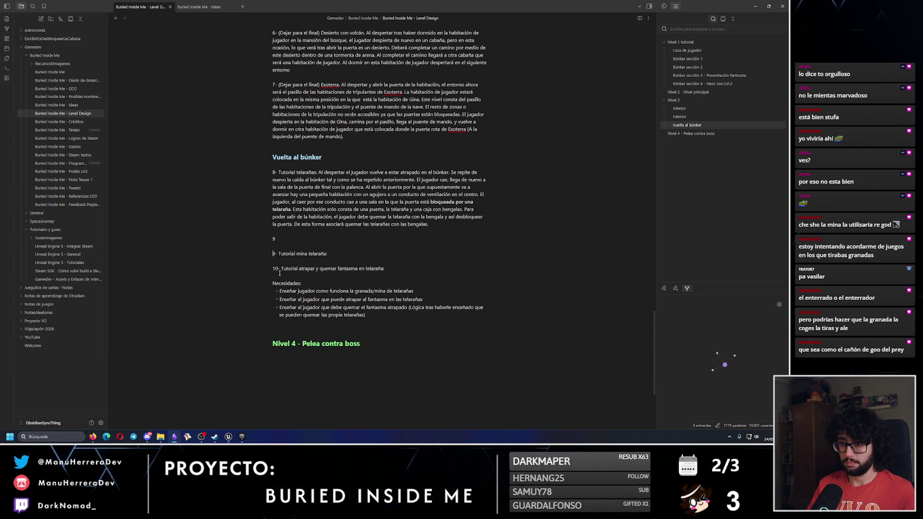
key("Delete")
type("10")
Renumber the ghost tutorial to 11 and write step 9 'Al salir de la habitación, el jugador encuentra un pasillo'.
left_click(280, 273)
key("BackSpace")
type("1 - A")
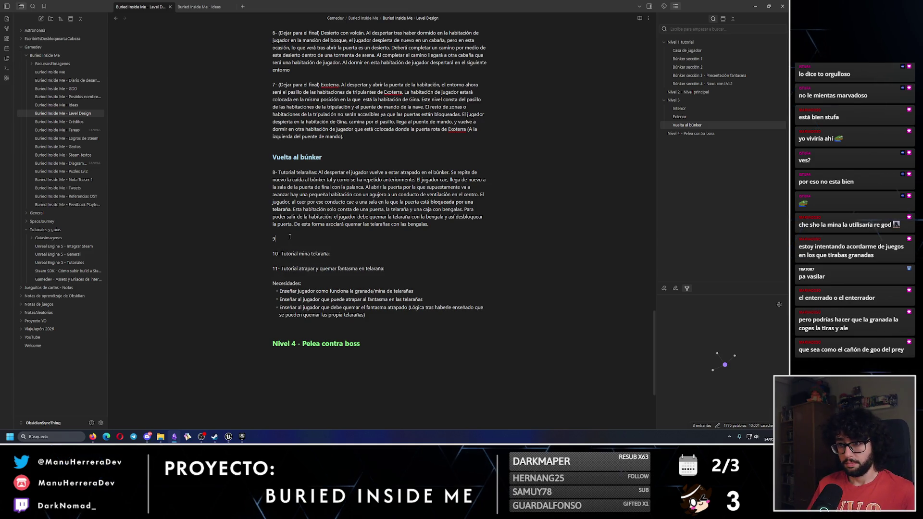
type(" sa")
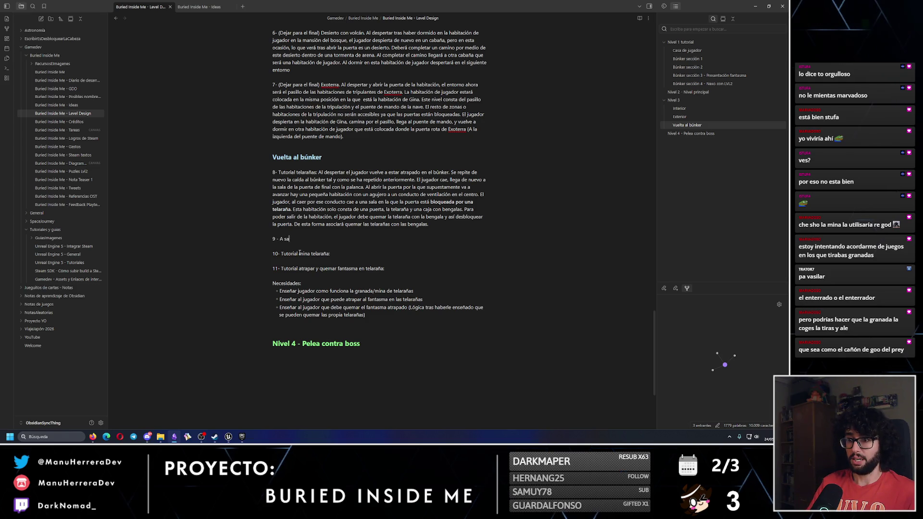
key("BackSpace")
key("BackSpace")
key("BackSpace")
type("l salir de la ")
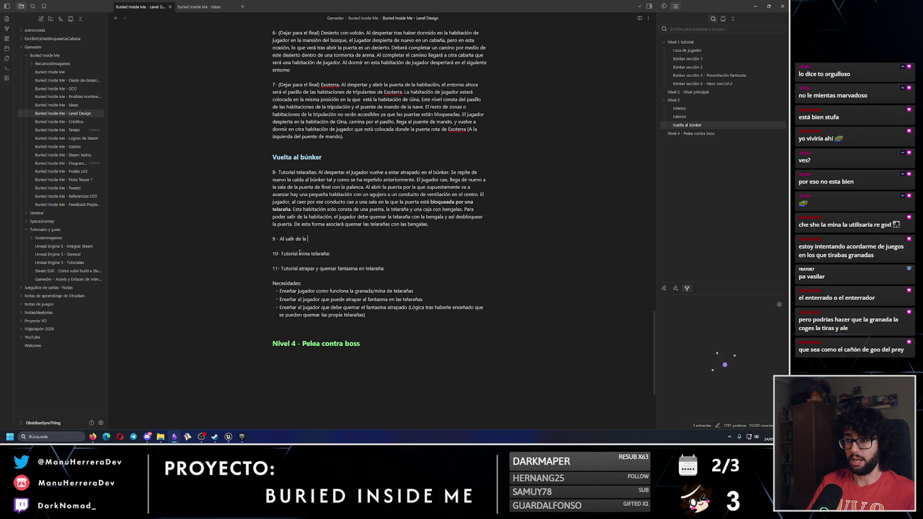
type("habitación, ")
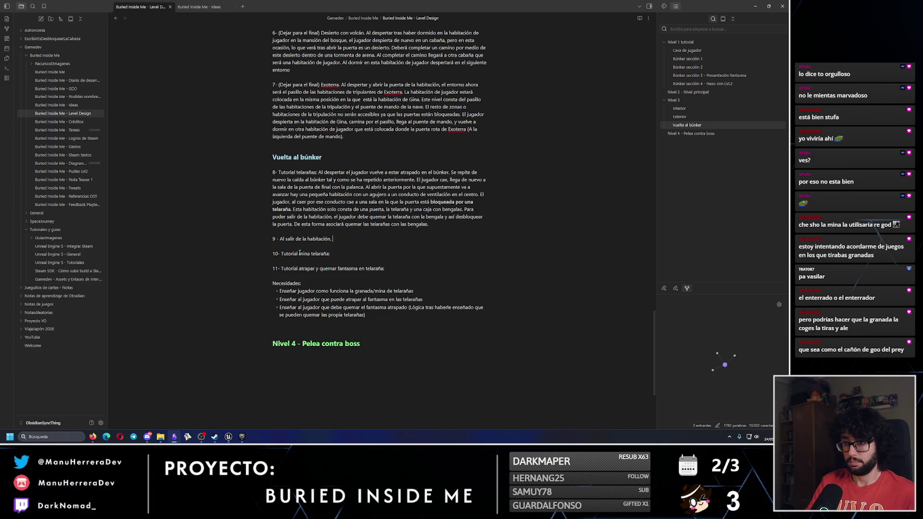
type("el jugad")
type("or lle")
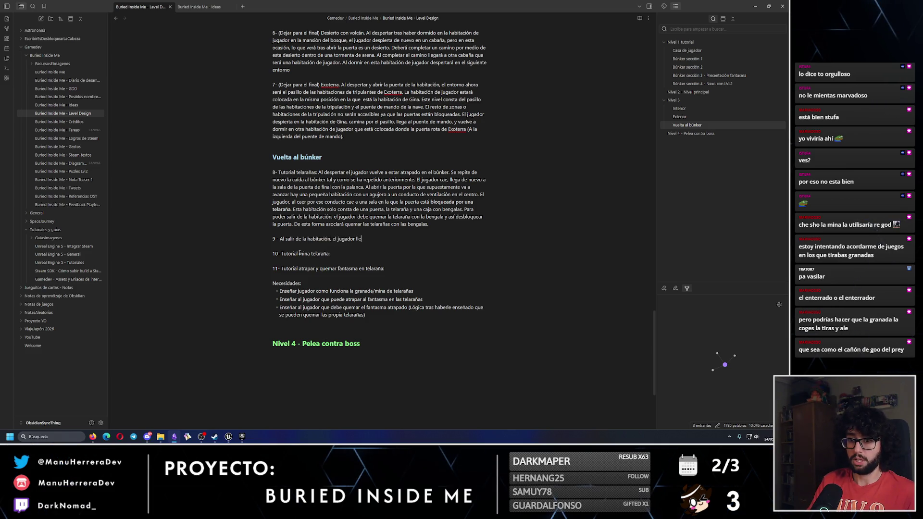
key("BackSpace")
key("BackSpace")
key("BackSpace")
key("BackSpace")
type("jugad")
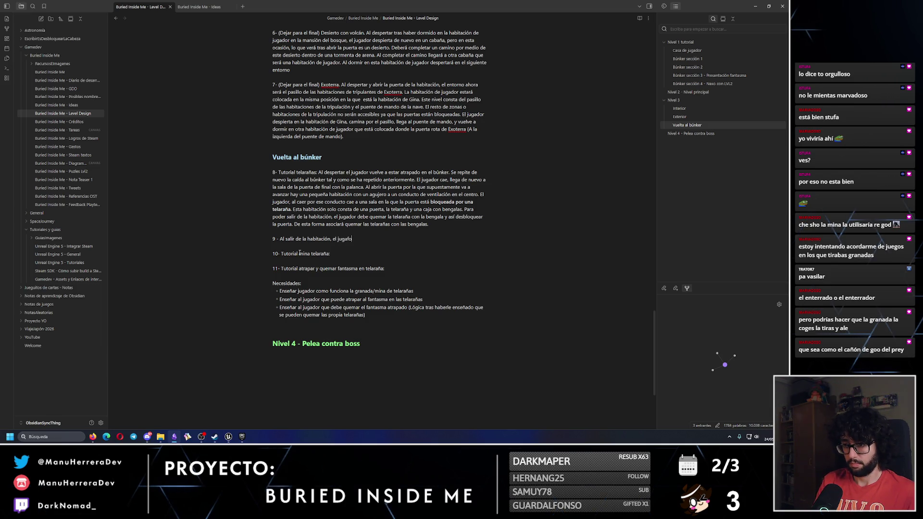
key("BackSpace")
key("BackSpace")
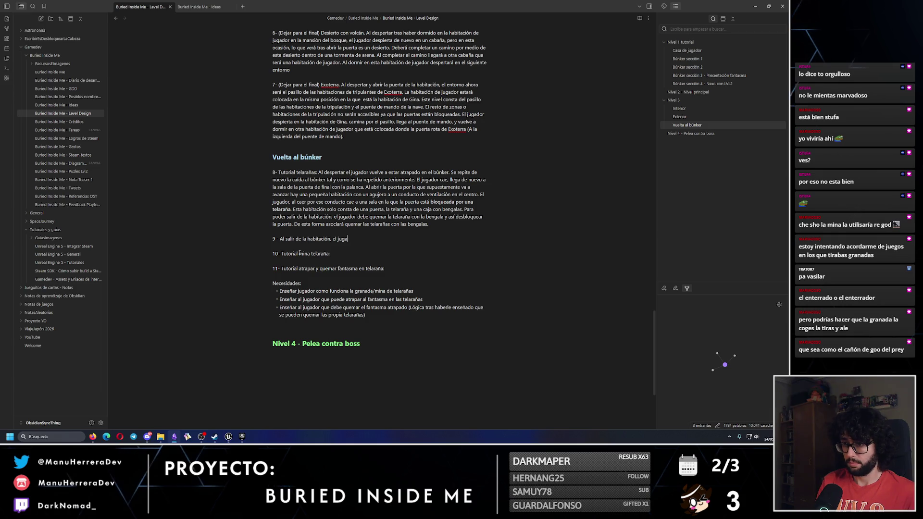
type("dor encuentra un pasillo")
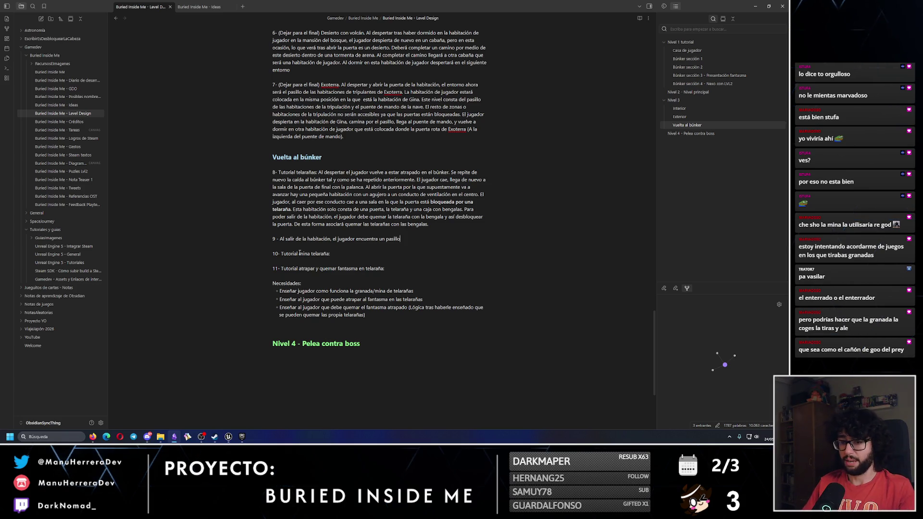
Orbit the Unreal viewport over the bunker level's corridors, then return to the Obsidian note.
left_click(228, 436)
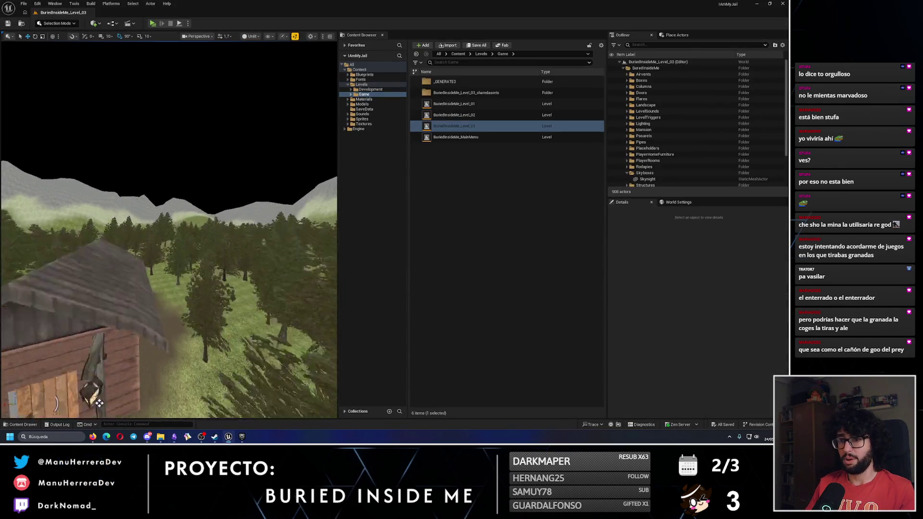
scroll(169, 230, "up", 10)
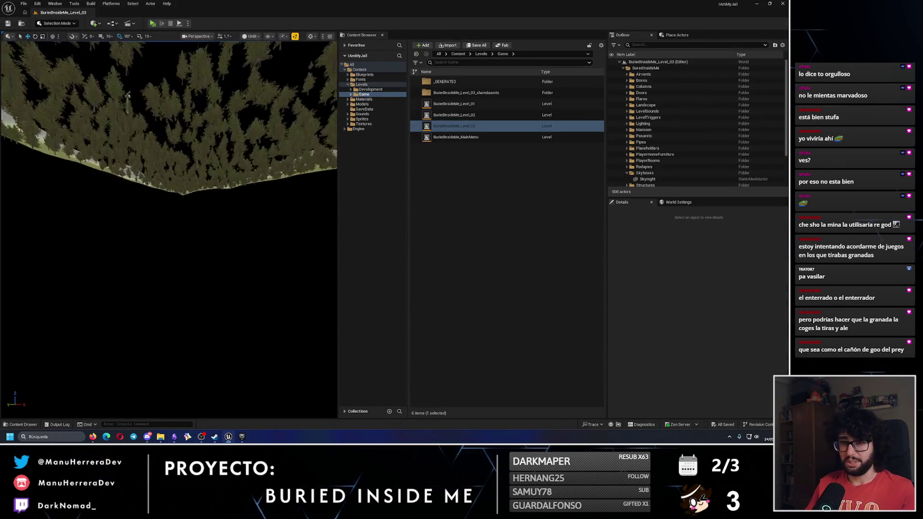
mouse_move(169, 229)
left_mouse_down()
mouse_move(151, 216)
mouse_move(163, 120)
mouse_move(234, 299)
left_mouse_up()
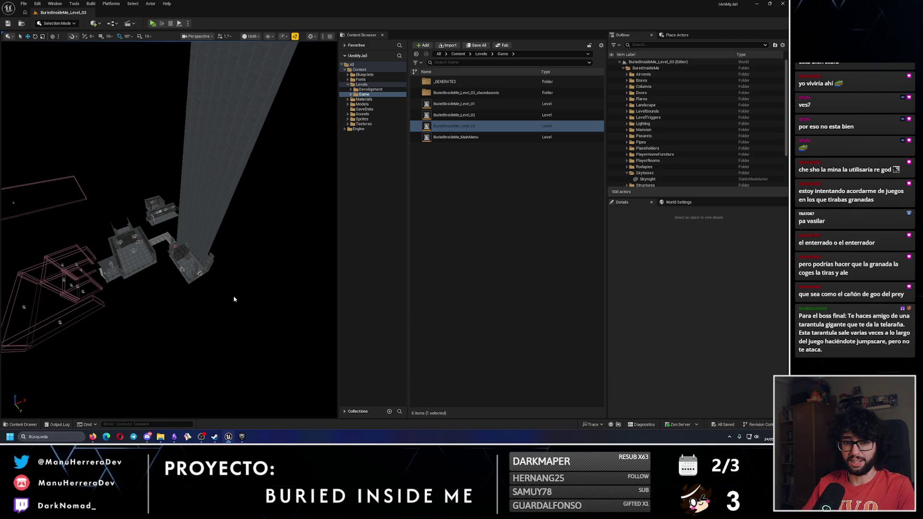
mouse_move(234, 299)
left_mouse_down()
mouse_move(207, 279)
mouse_move(196, 290)
mouse_move(229, 294)
left_mouse_up()
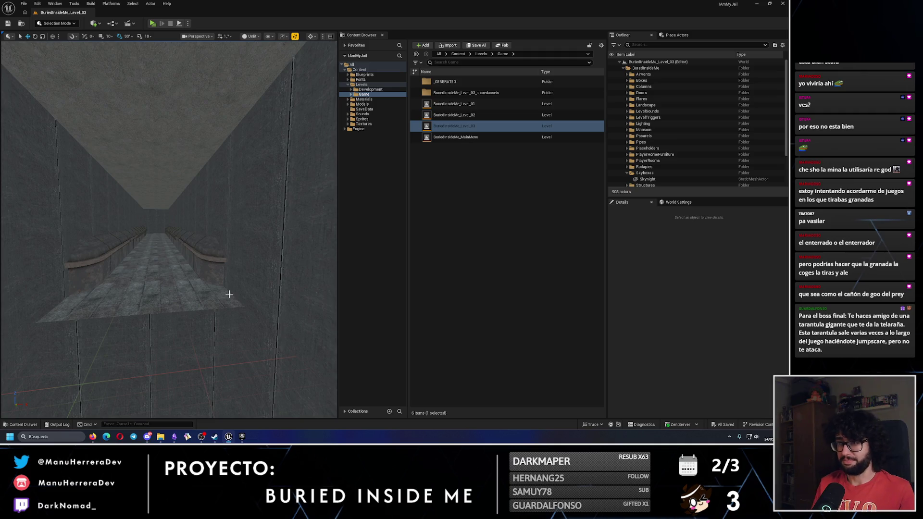
left_click_drag(228, 294, 202, 281)
key("alt+Tab")
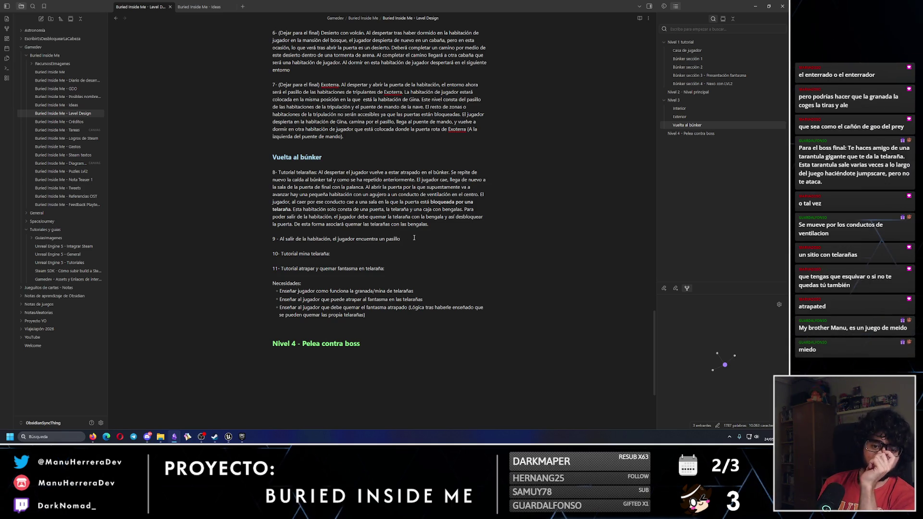
Extend step 9 with a corridor, a blocked door and a ventilation duct leading onward.
left_click(414, 237)
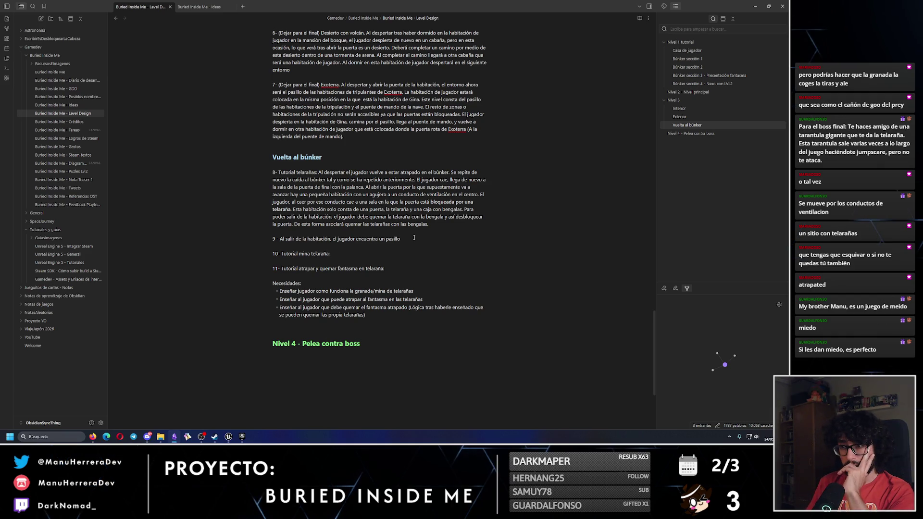
left_click_drag(414, 239, 332, 239)
left_click(335, 239)
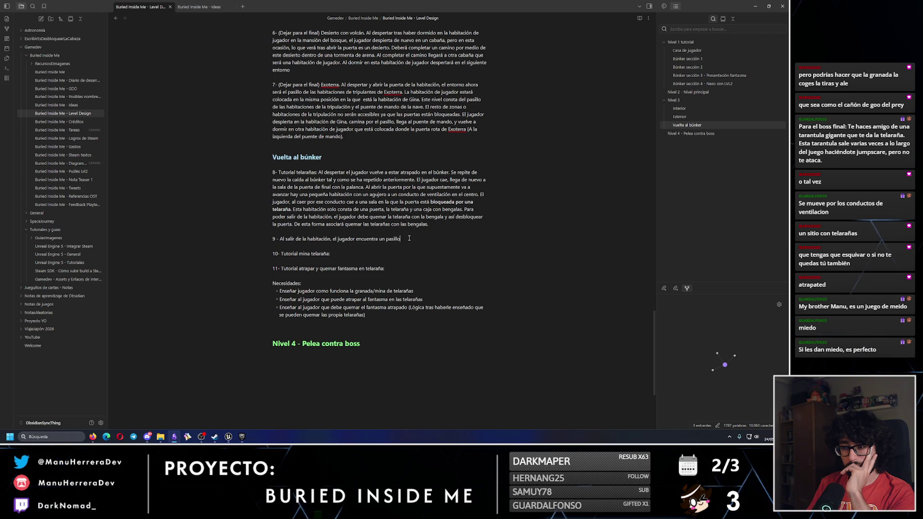
left_click(409, 239)
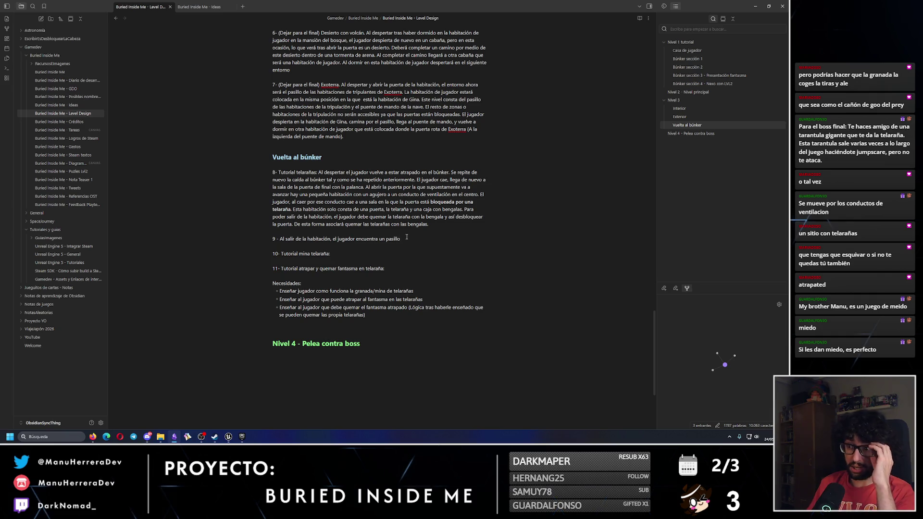
type("c")
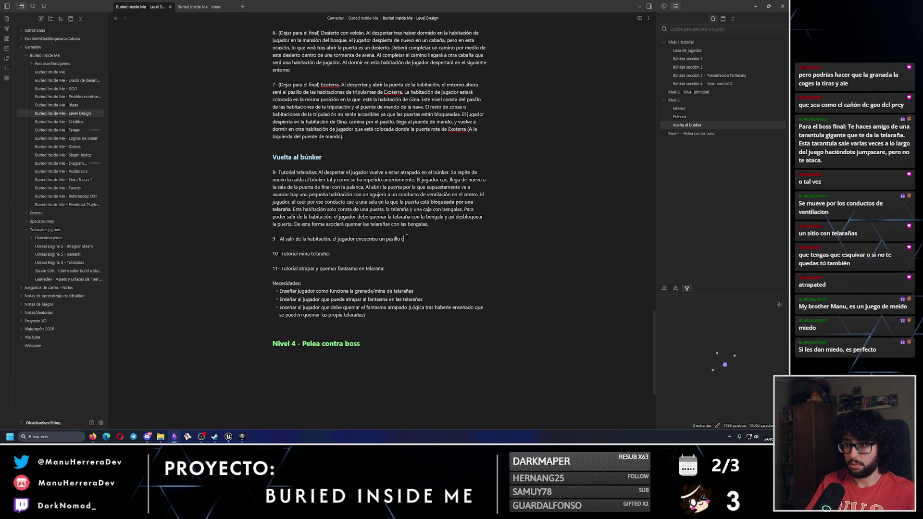
type("on una habitación de jugador.")
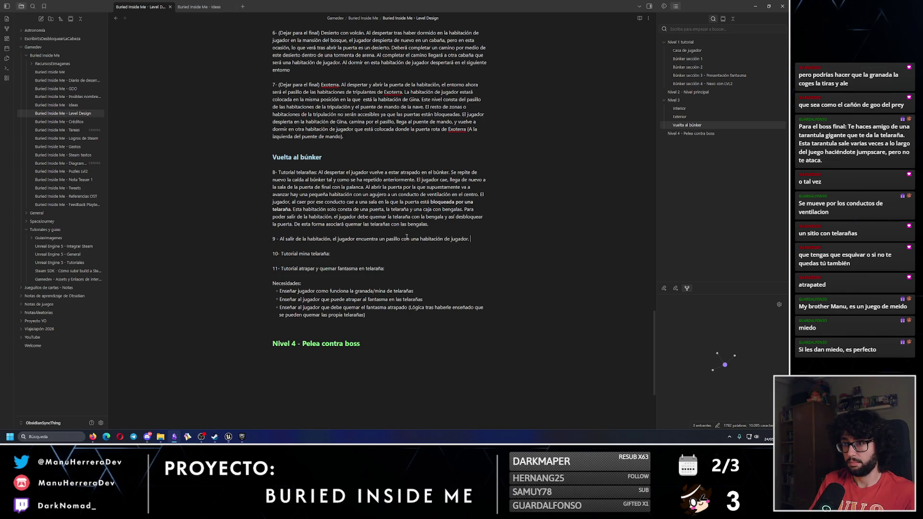
key("BackSpace")
key("BackSpace")
key("BackSpace")
key("BackSpace")
key("BackSpace")
key("BackSpace")
type("ntra un pasillo con ")
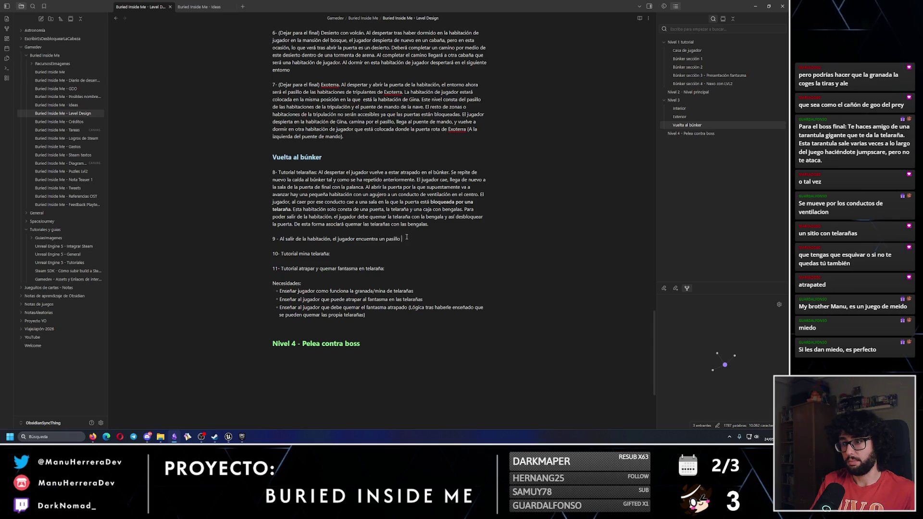
type("una puert")
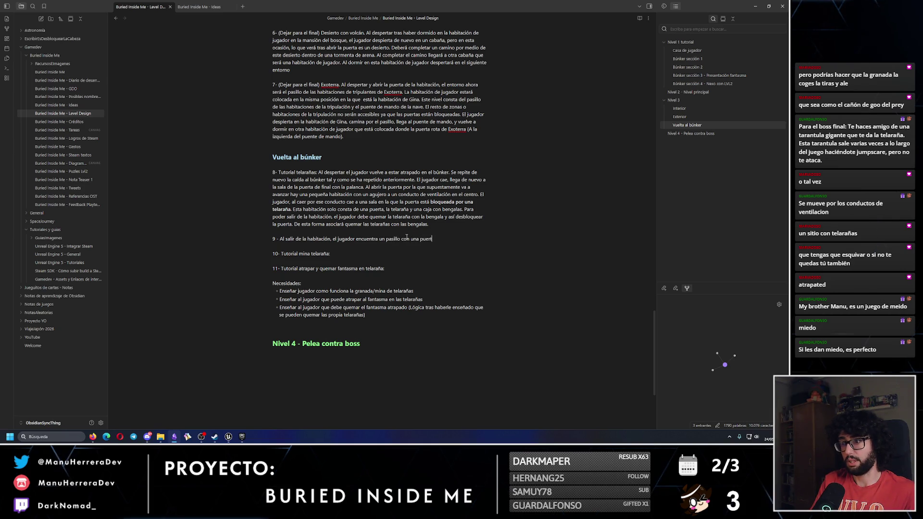
type("a bloqueada y")
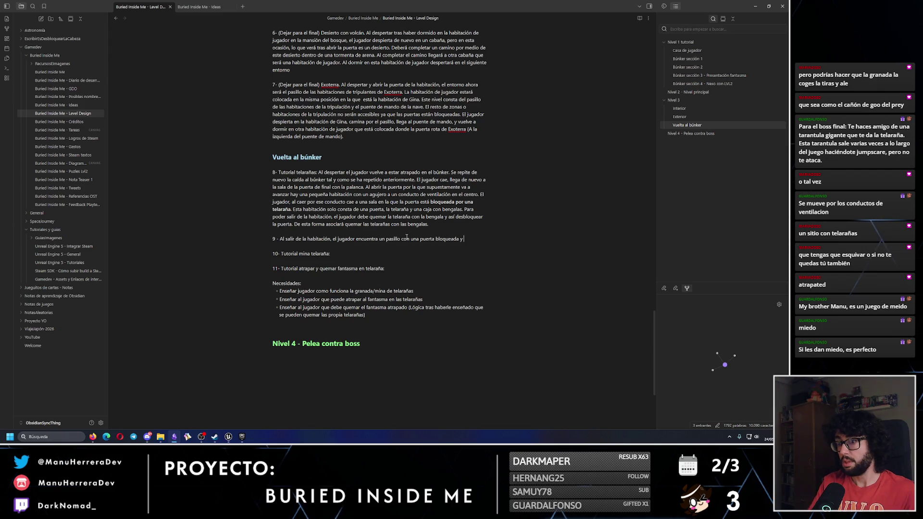
key("BackSpace")
key("BackSpace")
key("BackSpace")
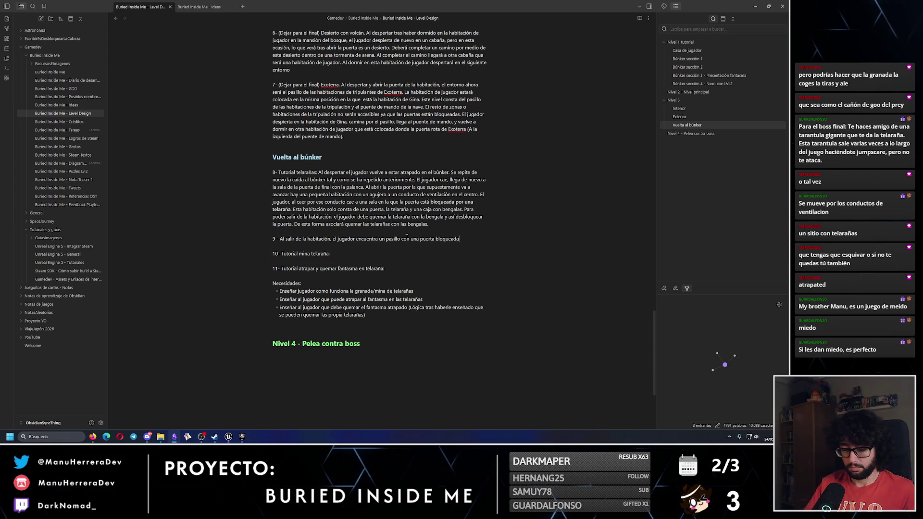
type(". Debe colca")
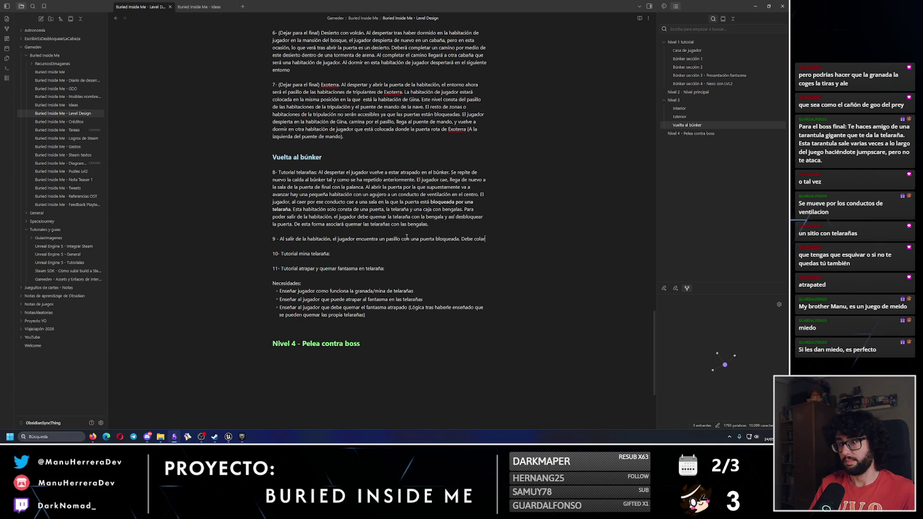
type("se por un condu")
type("cto de ventiñac")
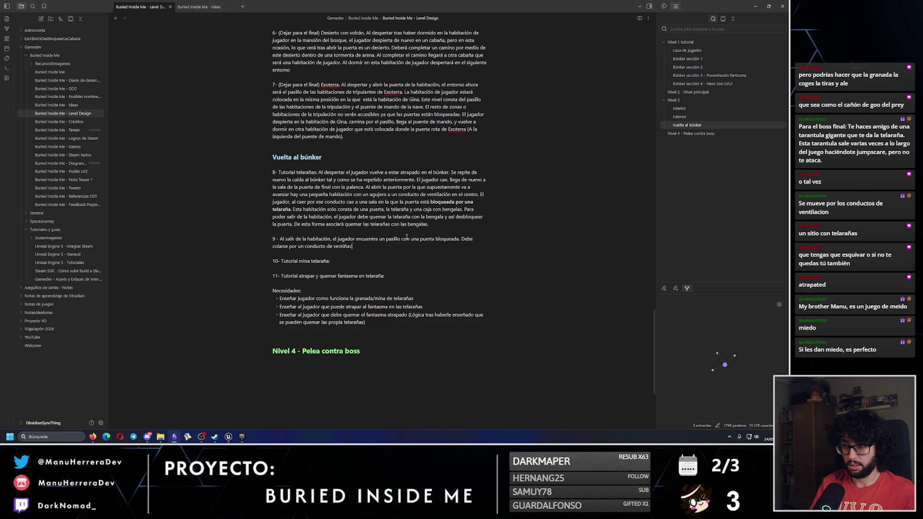
type("lacintro de ese ")
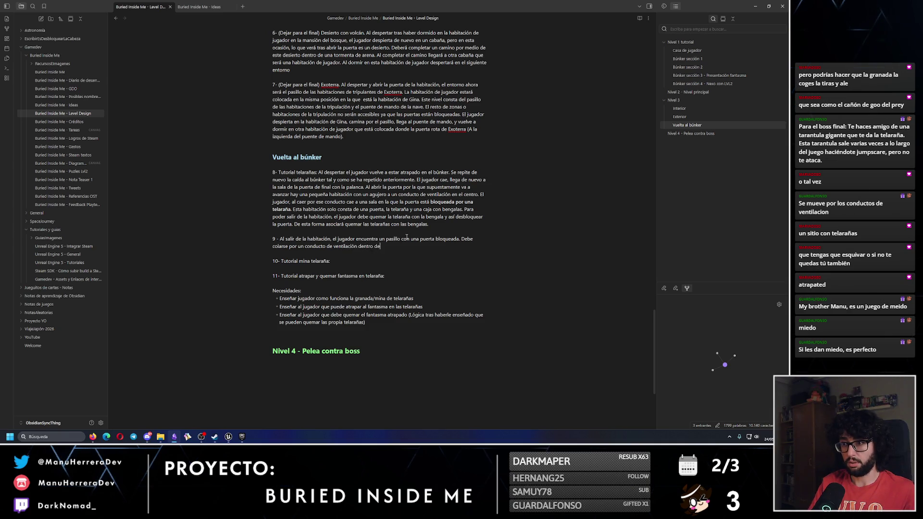
type("mo pasillo.")
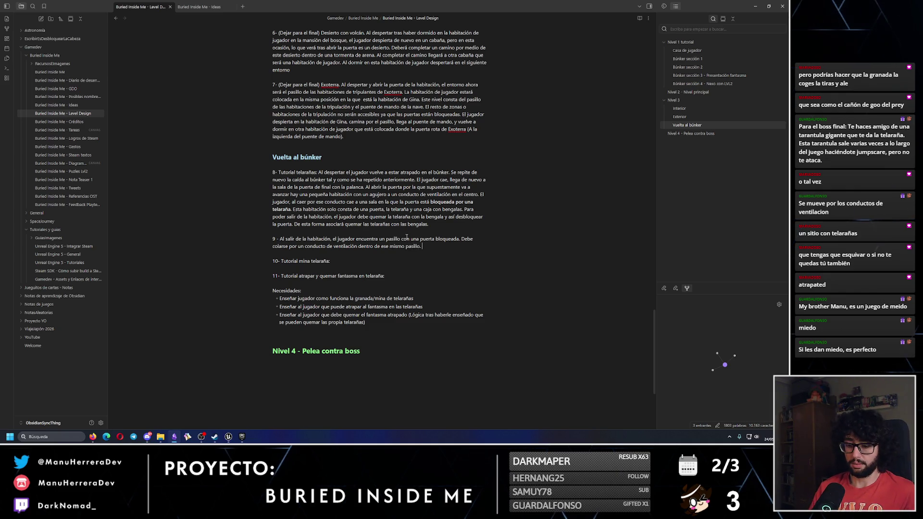
type("Es")
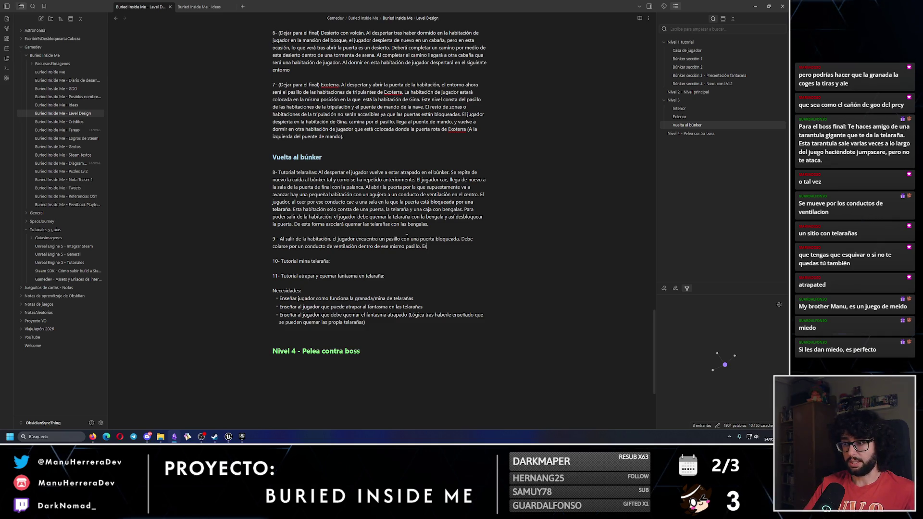
type("te conducto de vent")
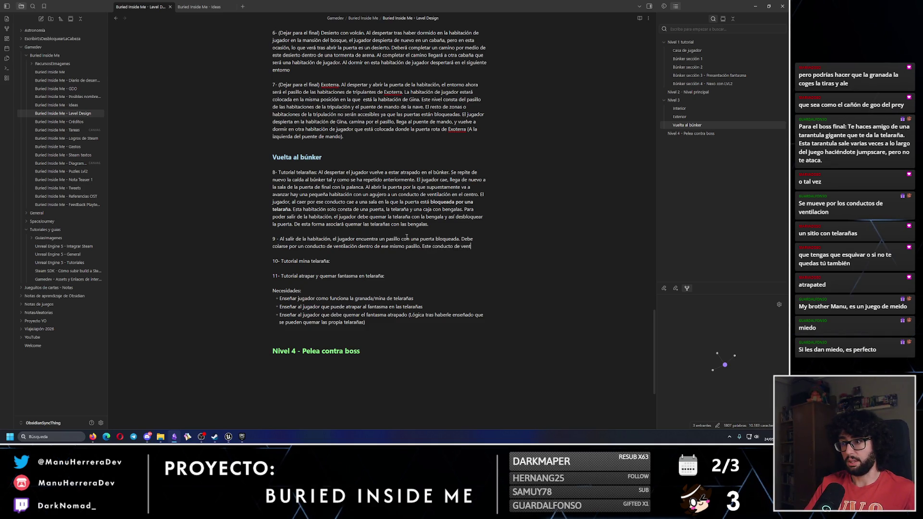
type("ilación de")
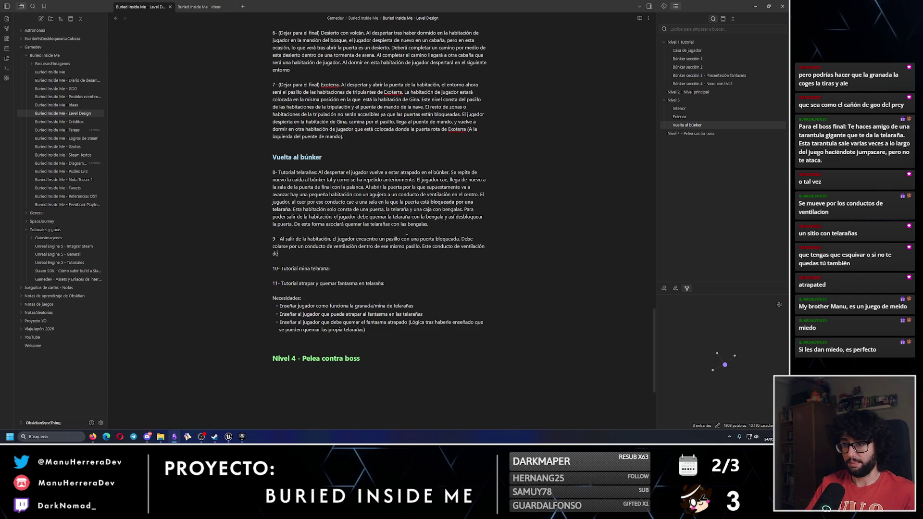
key("BackSpace")
key("BackSpace")
type("le")
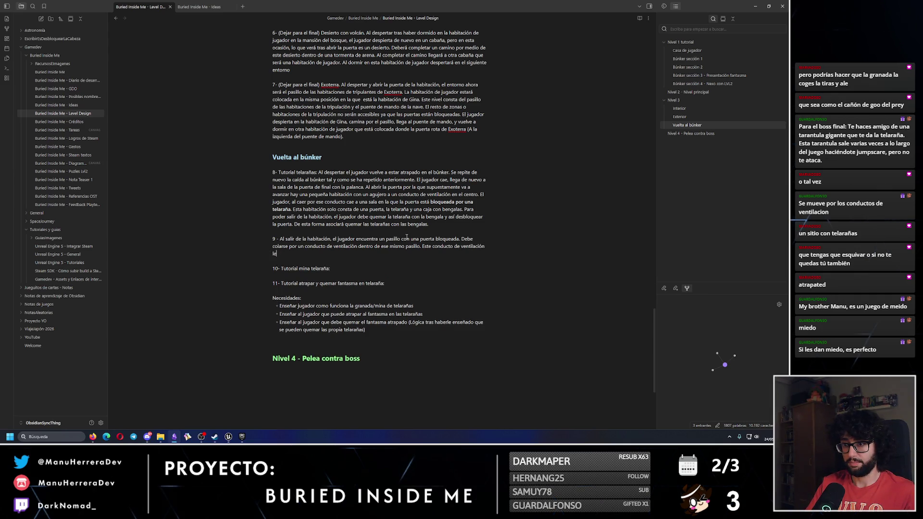
type(" hacer caer ")
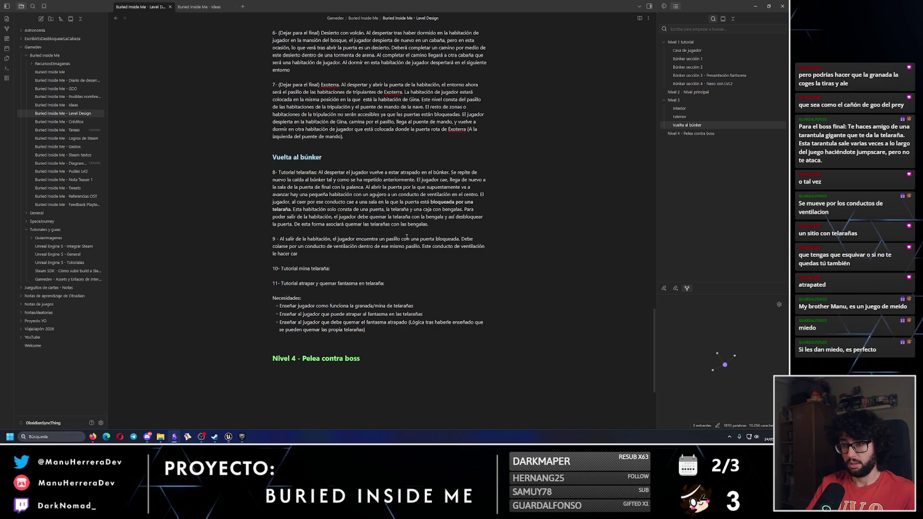
type("enl")
type("guioe")
type("e zona.")
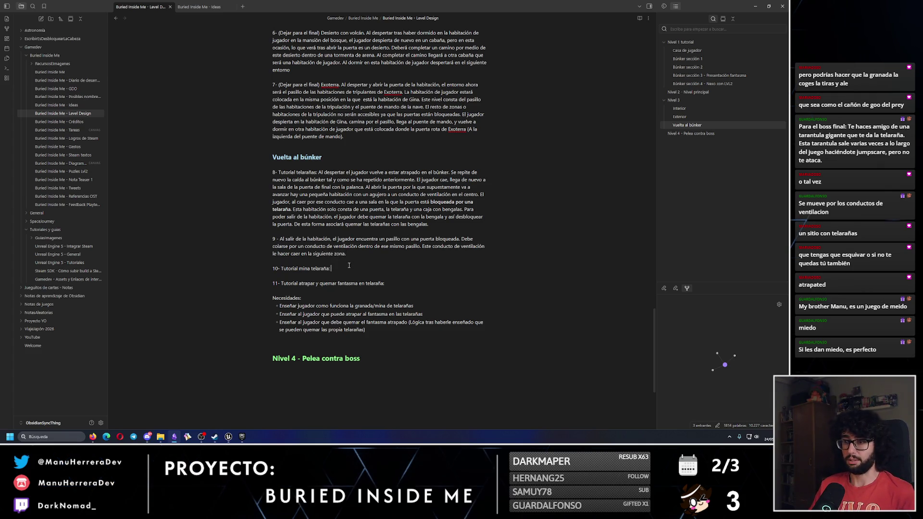
Clean up stray text and have step 9 drop the player into a room with a door.
key("BackSpace")
type("caer po")
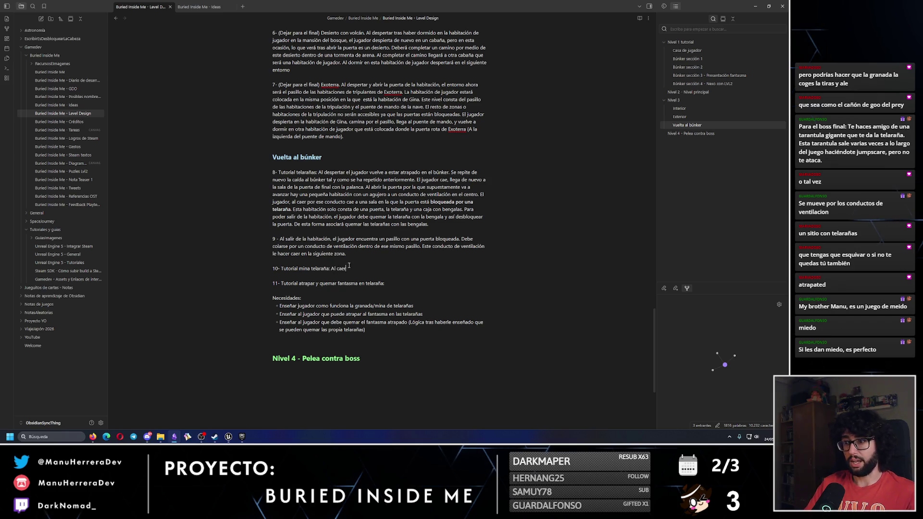
key("BackSpace")
key("BackSpace")
key("BackSpace")
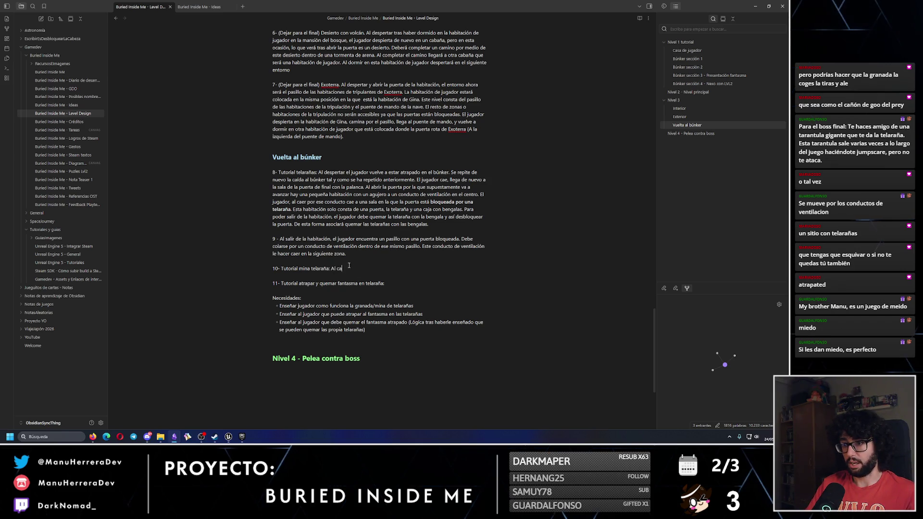
left_click(364, 254)
type("A")
key("BackSpace")
key("BackSpace")
key("BackSpace")
key("BackSpace")
type("un")
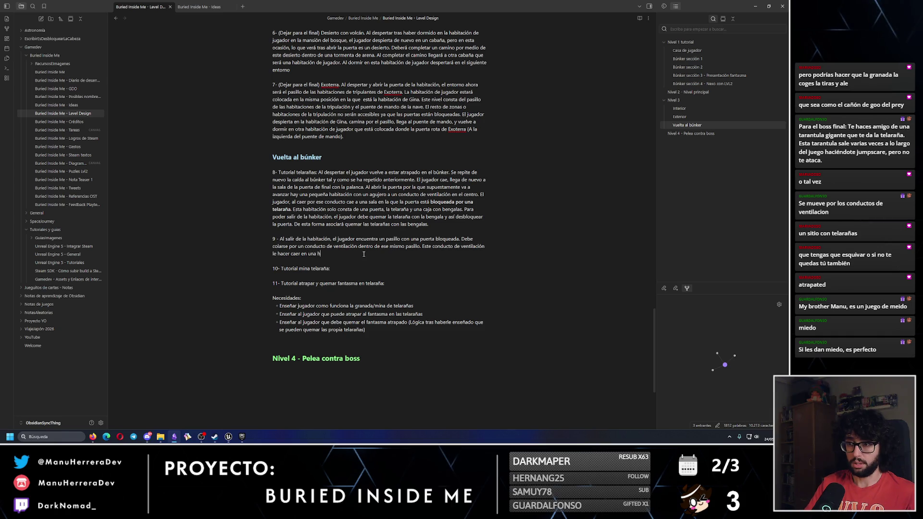
type("a habitació")
type("n ")
type("con u")
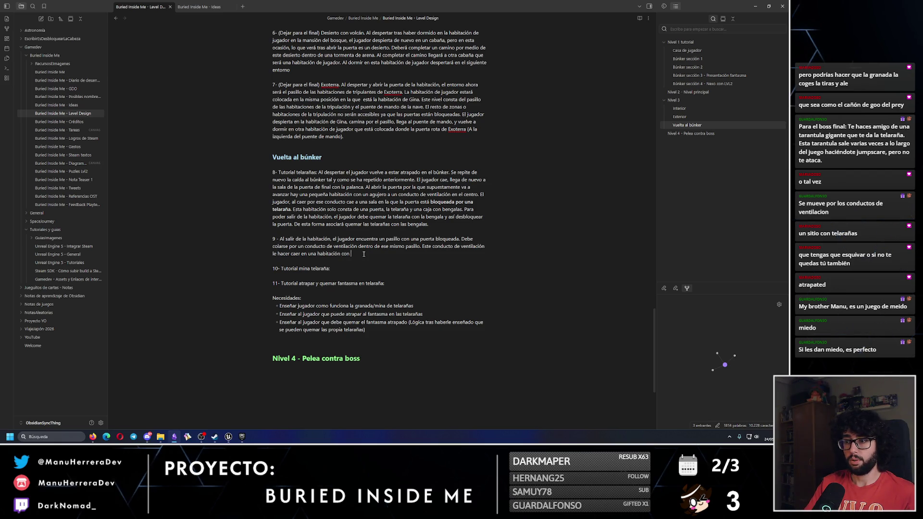
type("na s")
type("ola puerta y")
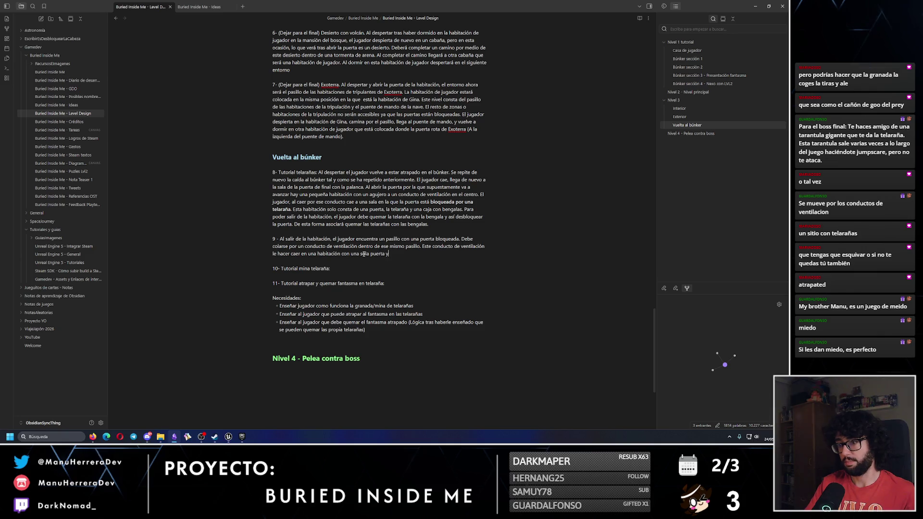
key("BackSpace")
key("BackSpace")
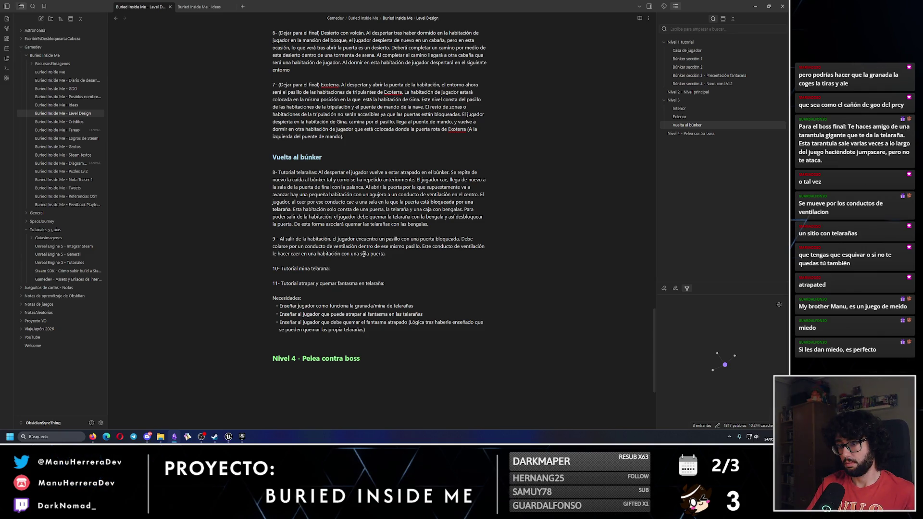
Add that on leaving the room, the player first sees a web-mine dispenser in front of him.
left_click(347, 268)
type("Al salir de la hab")
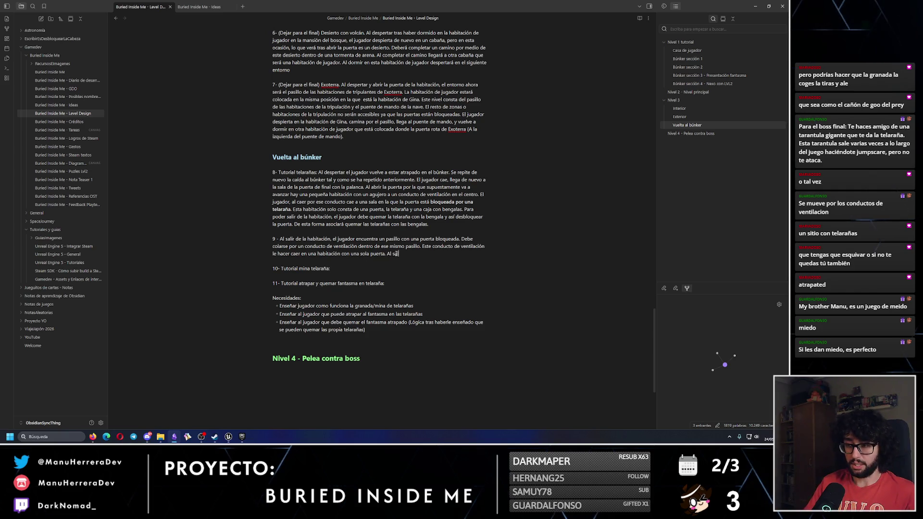
type("itación")
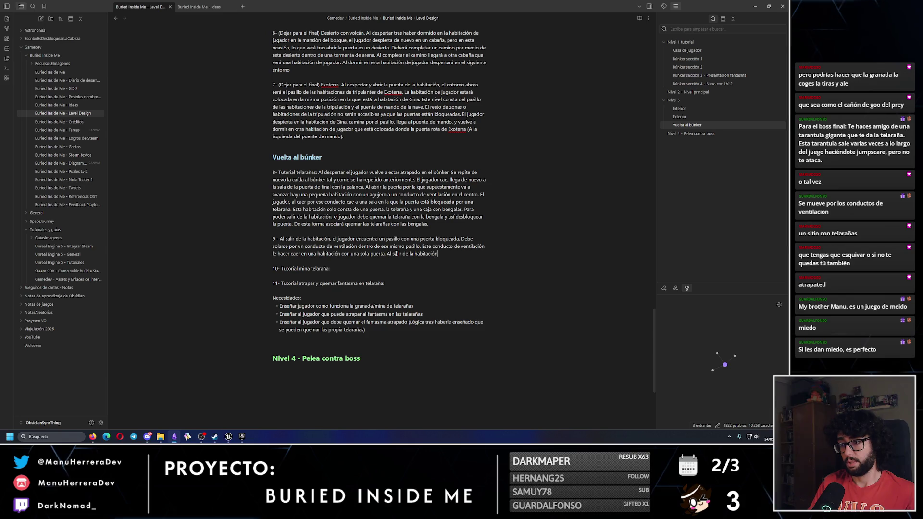
type(" lo primero que verá")
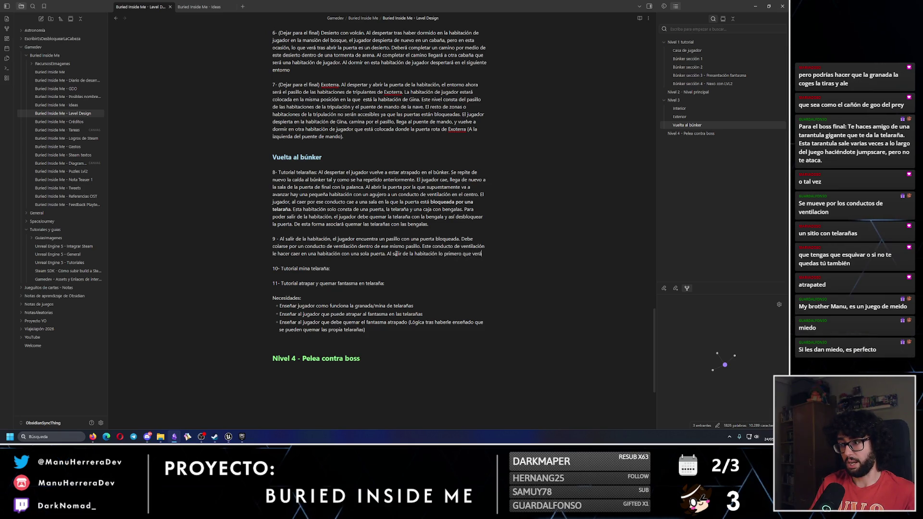
type(" frente a él es")
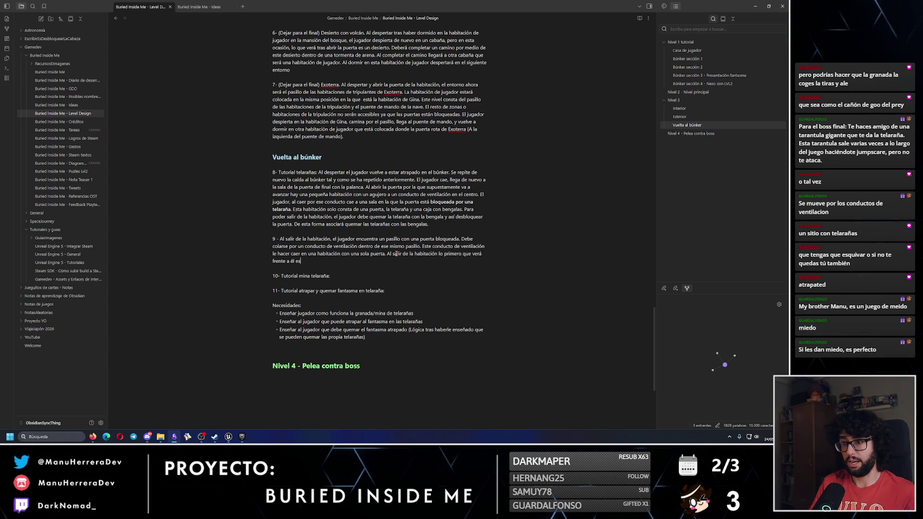
type(" un dispensador de ")
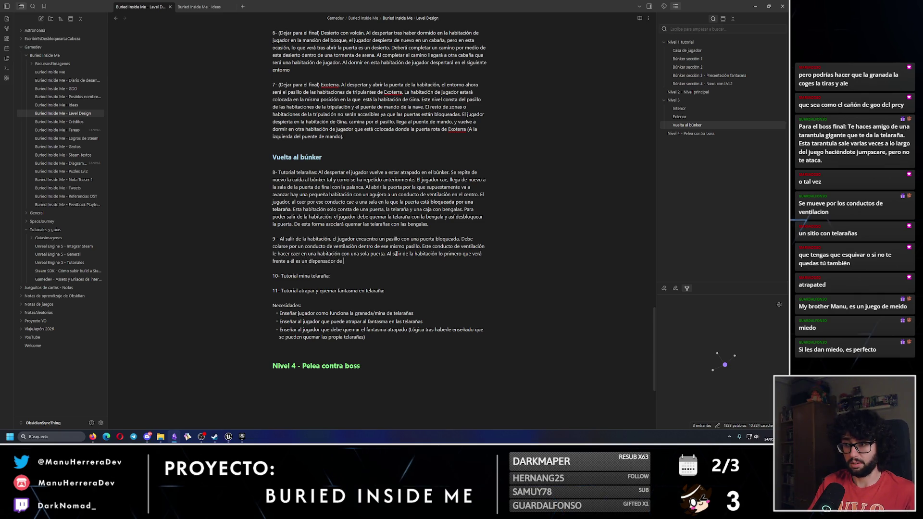
type("minas de telara")
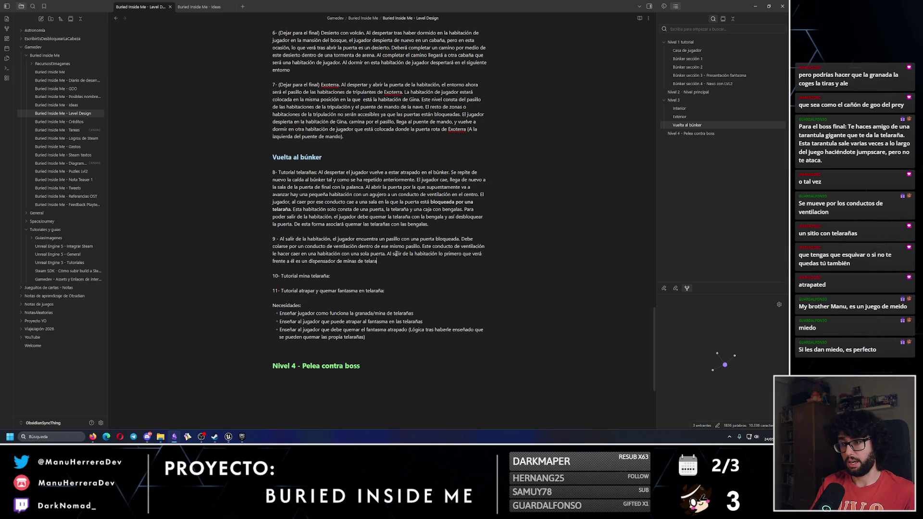
type("ñas.")
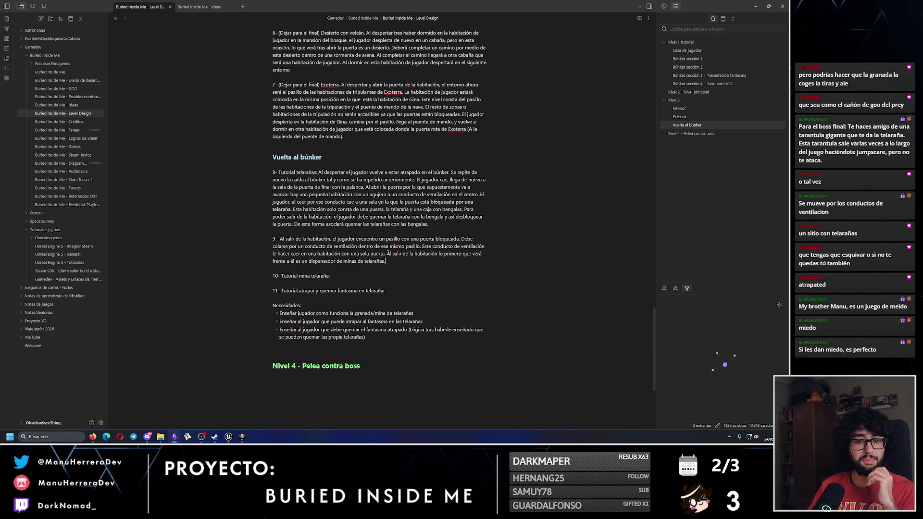
left_click(346, 276)
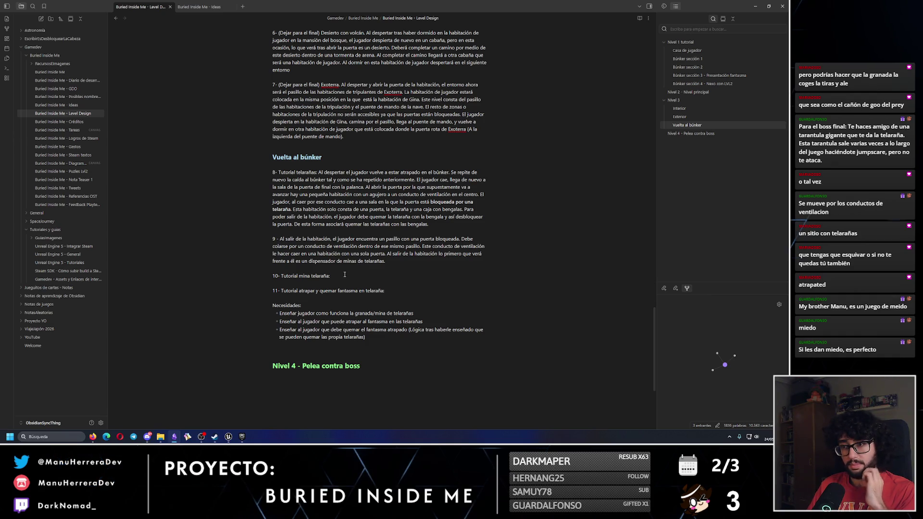
key("ctrl+f")
type("mine")
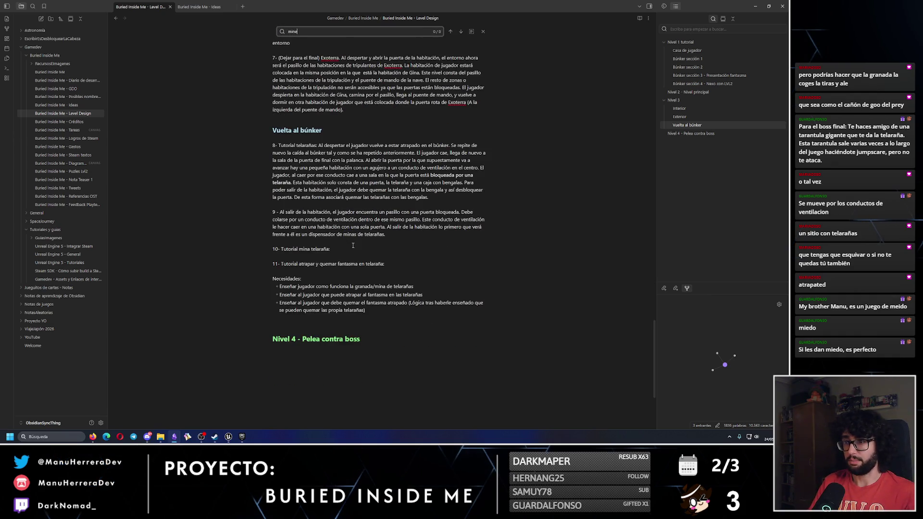
key("BackSpace")
type("as")
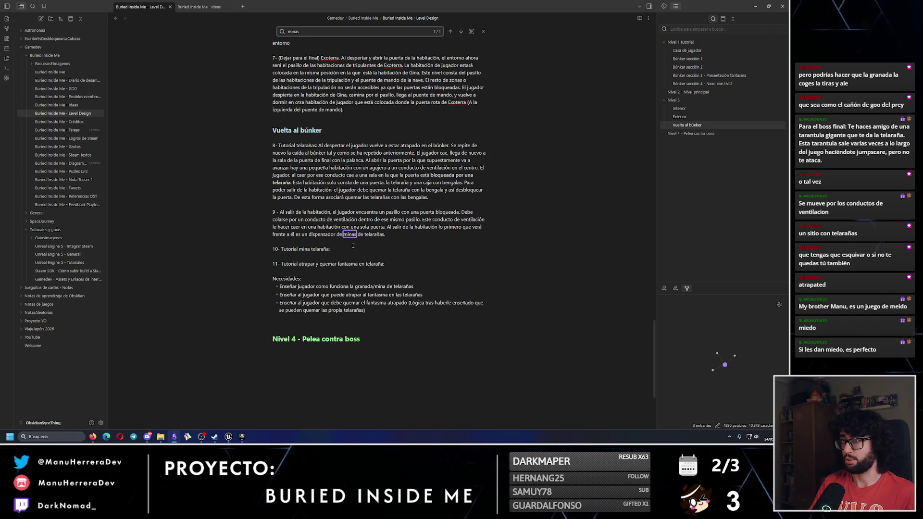
left_click(353, 243)
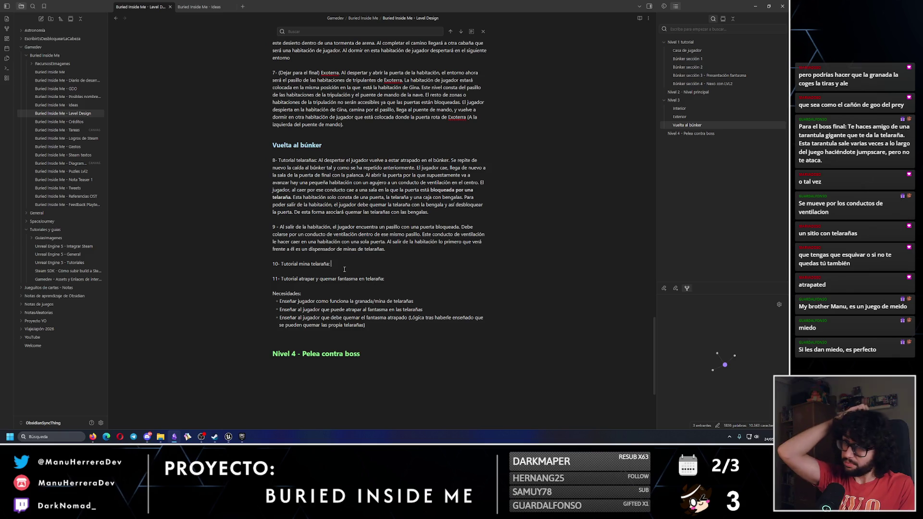
left_click(344, 270)
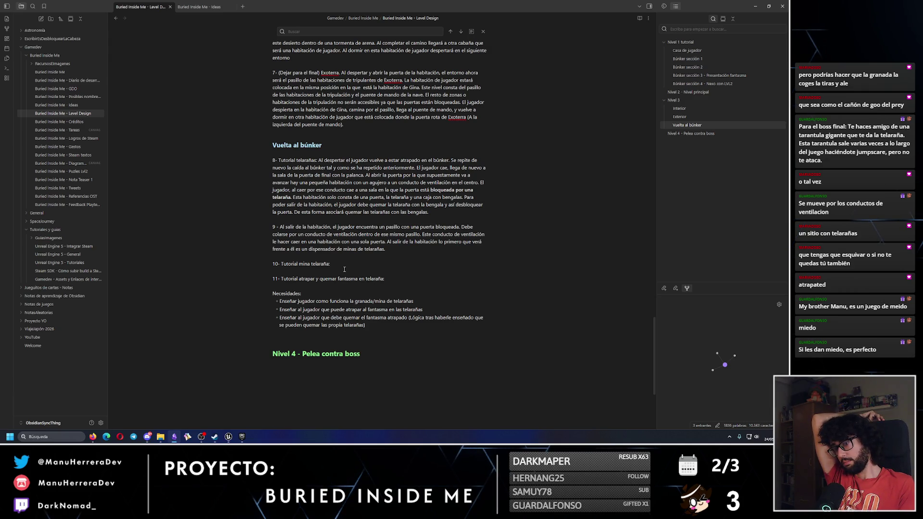
Write step 10: in this room the player uses the dispenser to get mines and learn to use them.
type("En esta habitación el ")
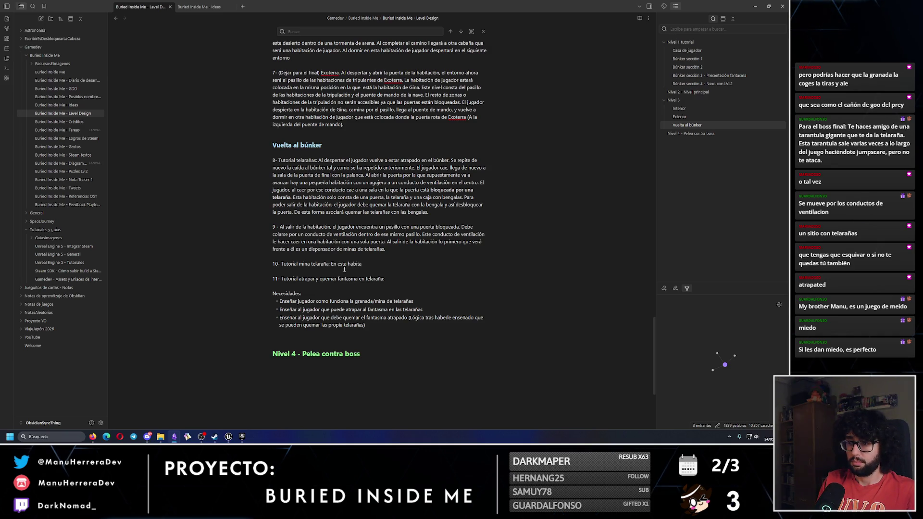
type("jugador pue")
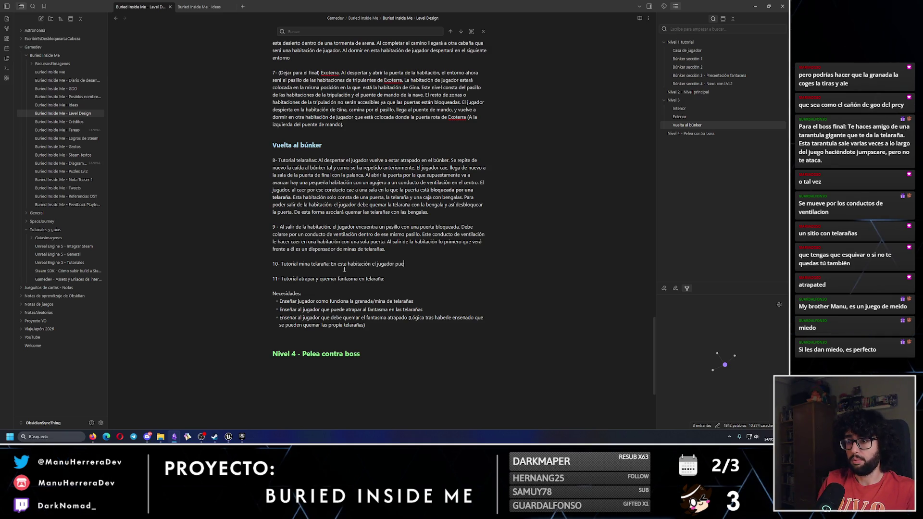
type("de interactuar con el d")
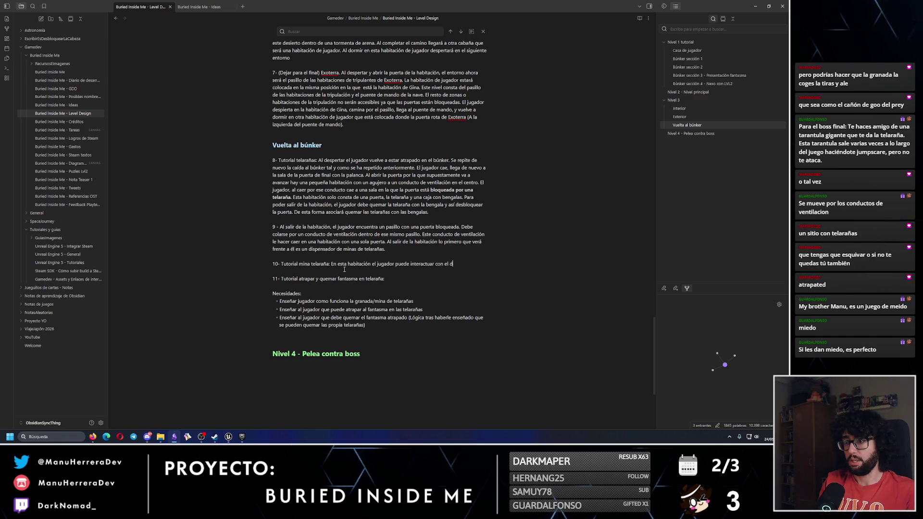
type("ispensador de minas. Co")
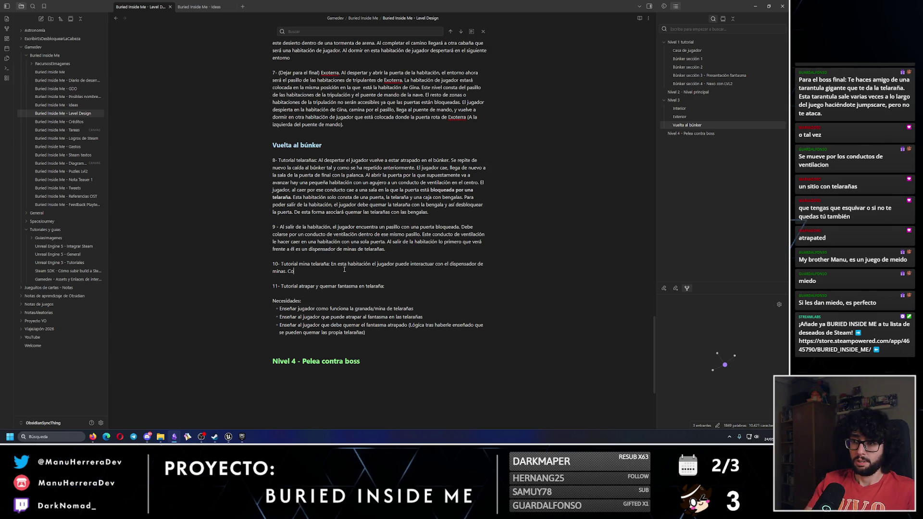
type("spensado")
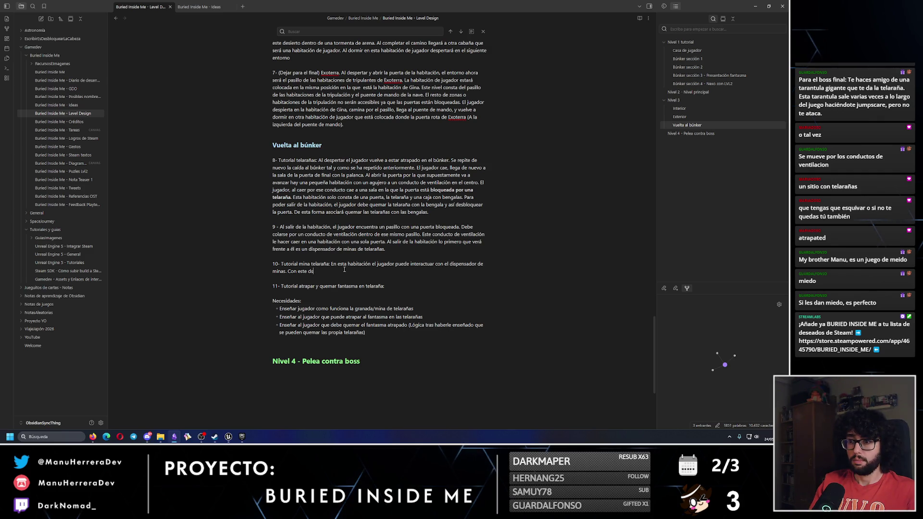
type("r ")
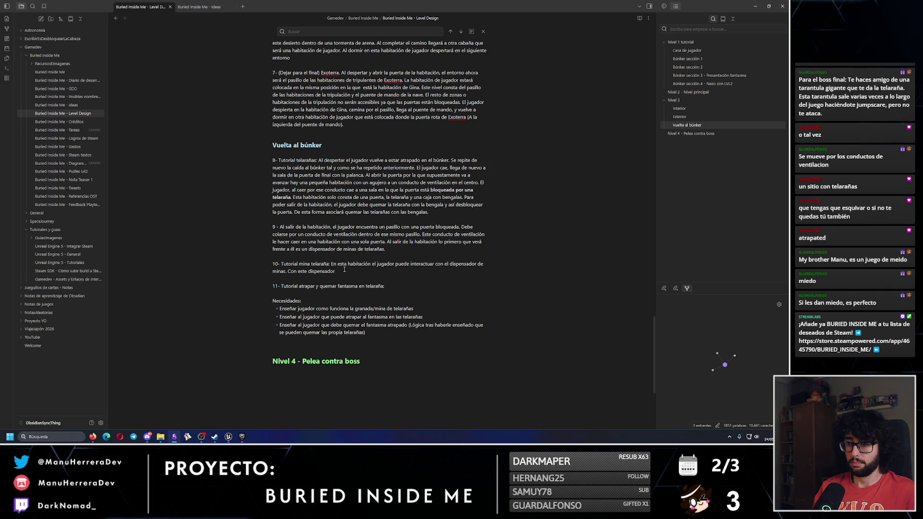
type("puede")
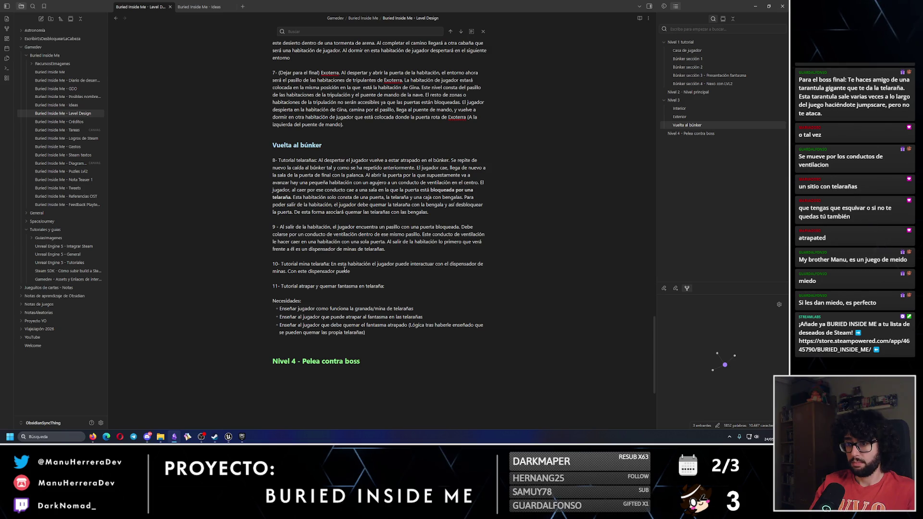
key("BackSpace")
key("BackSpace")
type("conseguir minas y aprender a utilizarlas.")
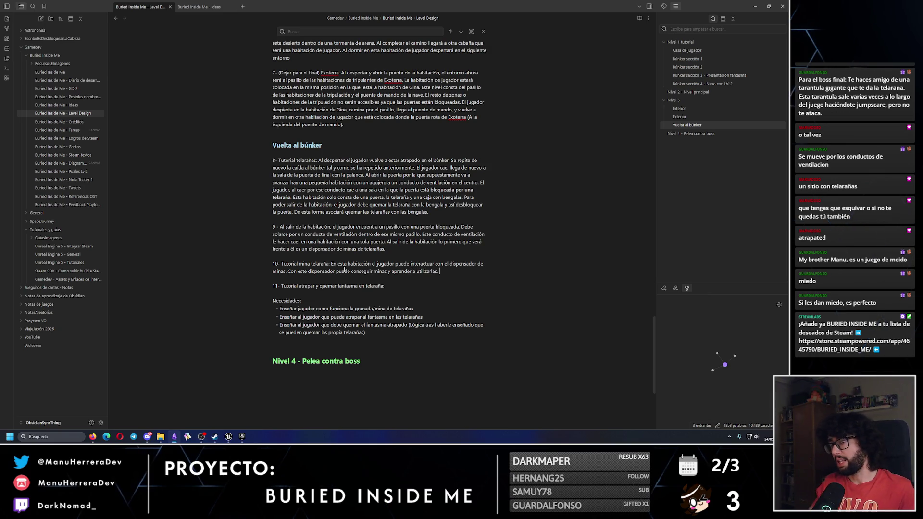
Select steps 8 and 10 in turn to compare their word counts.
left_click_drag(445, 222, 272, 160)
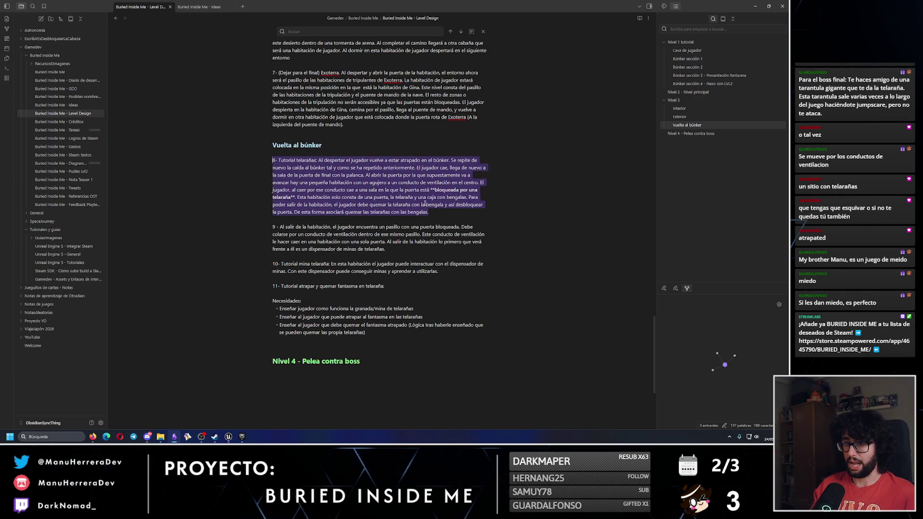
left_click_drag(438, 271, 259, 264)
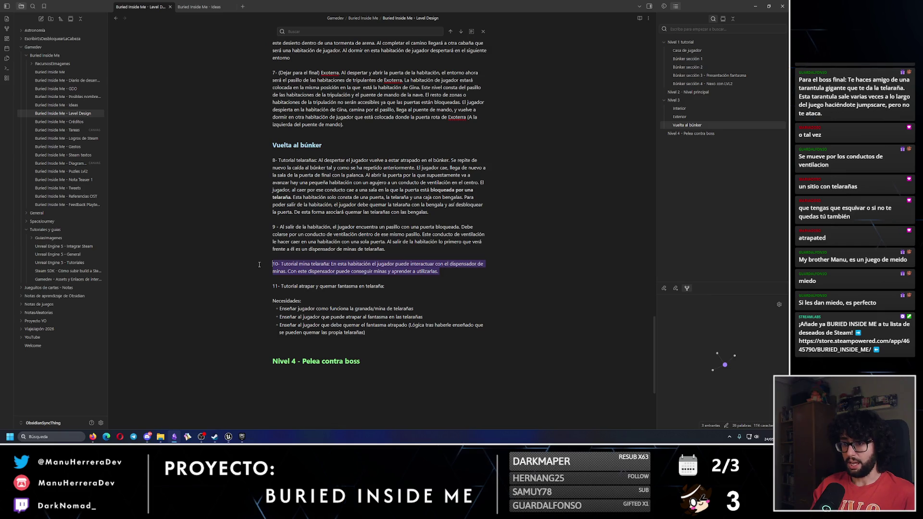
left_click(450, 274)
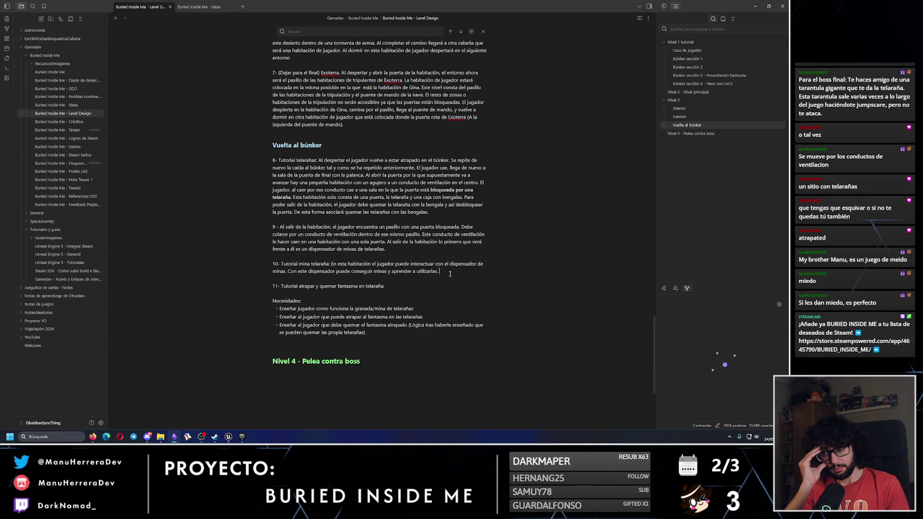
Launch Paint from the Windows search.
left_click(60, 437)
type("paint")
key("Return")
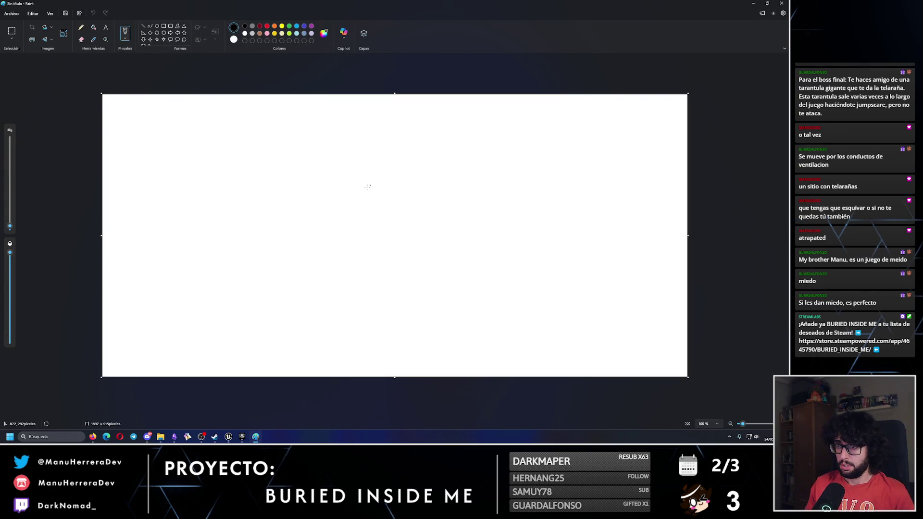
Sketch the room outline with a stick figure, curved shapes, an arc and a small box, undoing one stray loop.
mouse_move(364, 187)
left_mouse_down()
mouse_move(334, 185)
mouse_move(360, 279)
mouse_move(428, 182)
mouse_move(350, 186)
left_mouse_up()
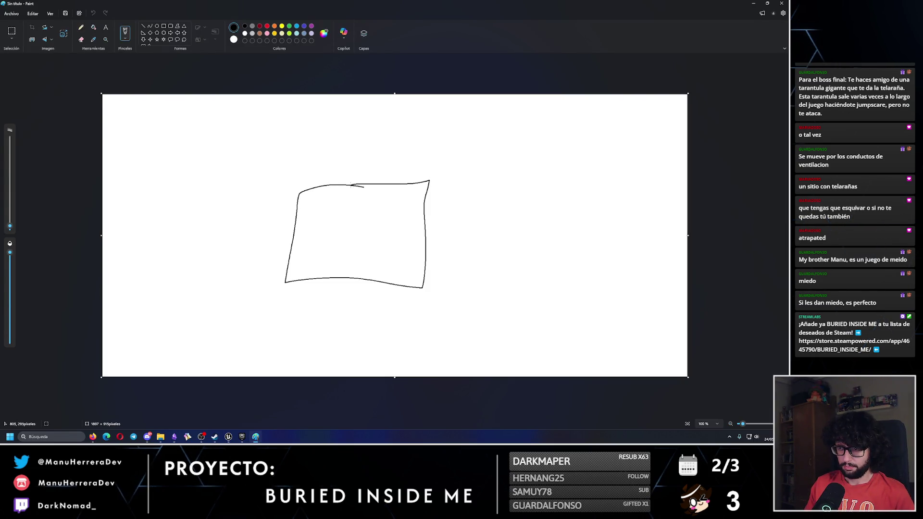
left_click_drag(402, 202, 410, 206)
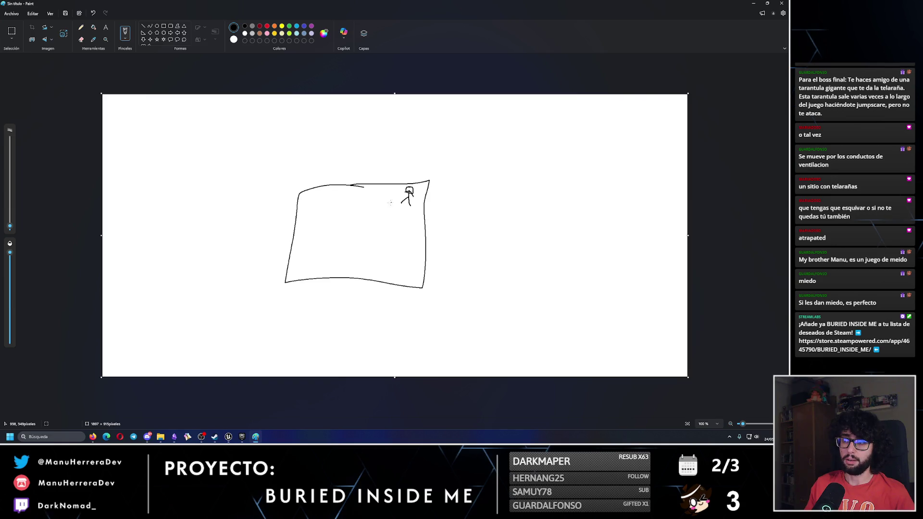
left_click_drag(395, 187, 377, 205)
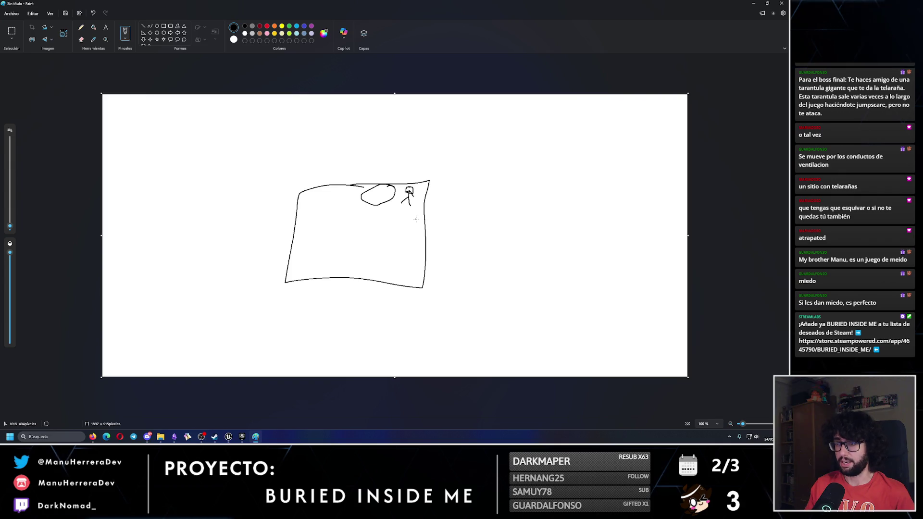
mouse_move(399, 211)
left_mouse_down()
mouse_move(423, 223)
mouse_move(378, 211)
mouse_move(403, 204)
mouse_move(413, 221)
left_mouse_up()
key("ctrl+z")
key("ctrl+z")
left_click_drag(426, 182, 401, 174)
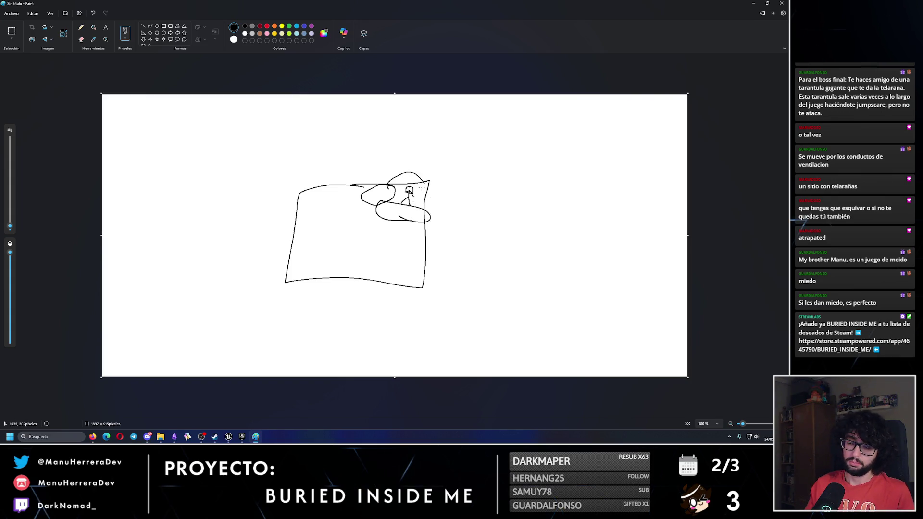
mouse_move(333, 185)
left_mouse_down()
mouse_move(332, 198)
mouse_move(350, 182)
left_mouse_up()
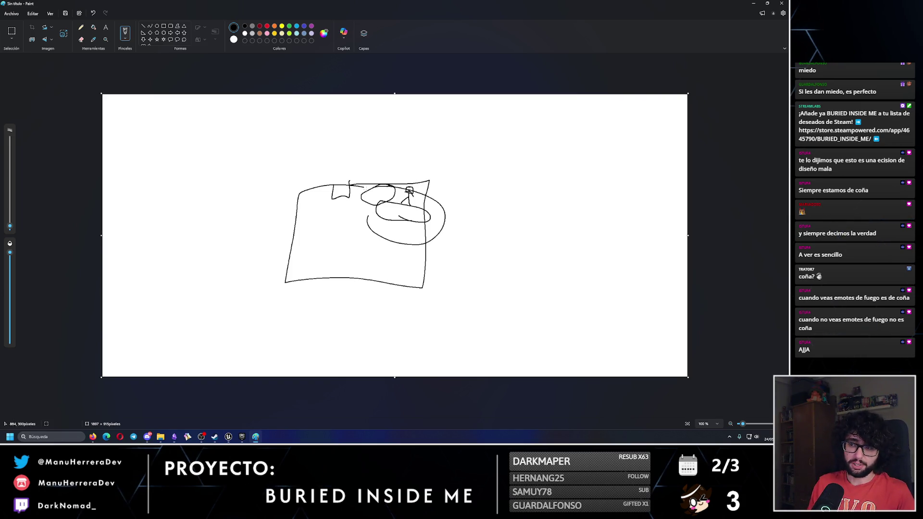
Undo the last pencil mark and a stray stroke beside the ovals in the sketch.
key("ctrl+z")
left_click_drag(377, 226, 476, 226)
key("ctrl+z")
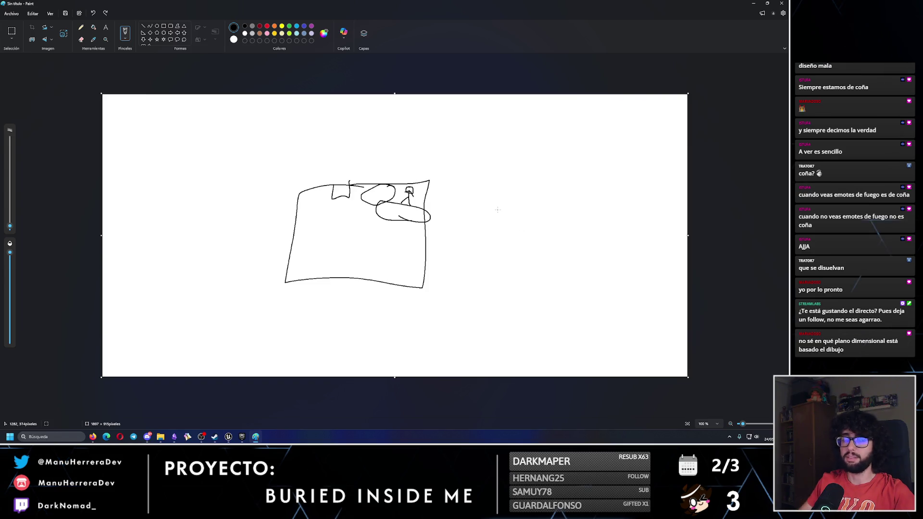
Look around the Unreal level from the corridor to the tower and the two-door wall with ceiling lamps.
left_click(228, 436)
left_click_drag(169, 231, 168, 231)
left_click_drag(162, 299, 163, 299)
left_click_drag(99, 288, 237, 306)
Undo three more stray strokes around the lower ellipse in Paint, then return to Unreal.
key("alt+Tab")
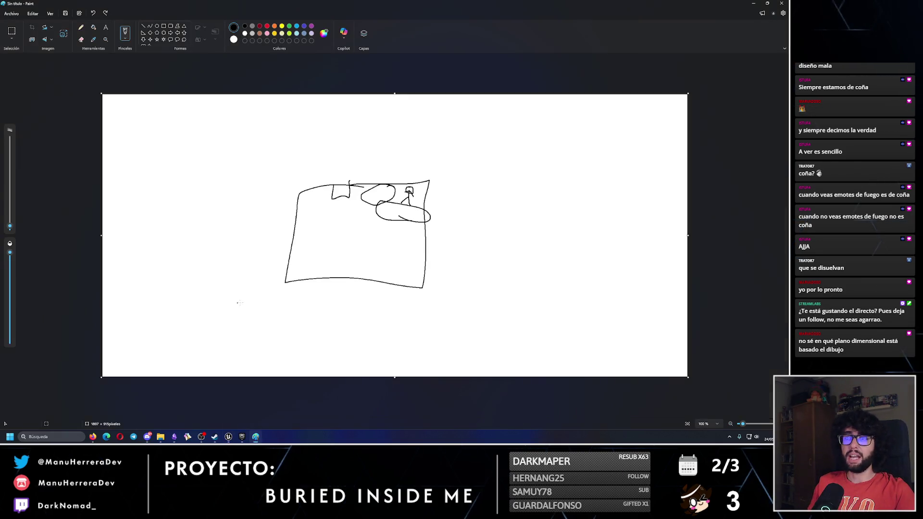
key("ctrl+z")
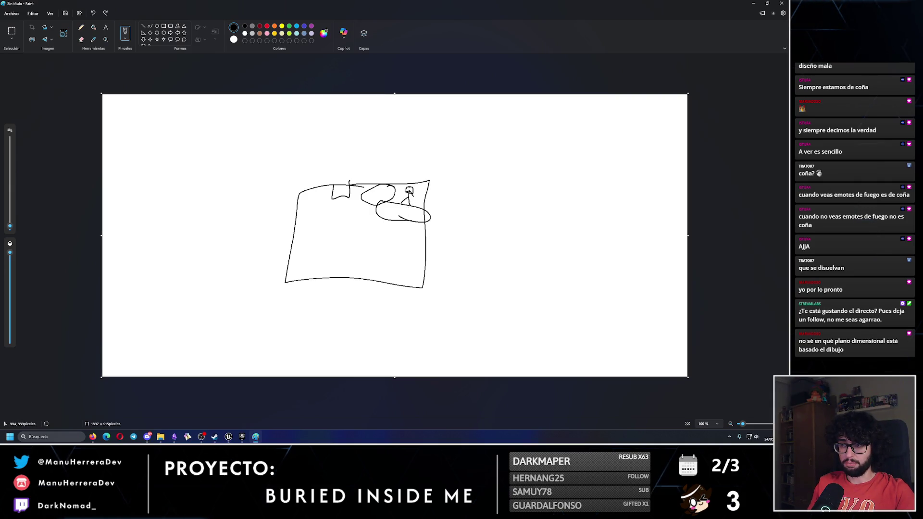
key("ctrl+z")
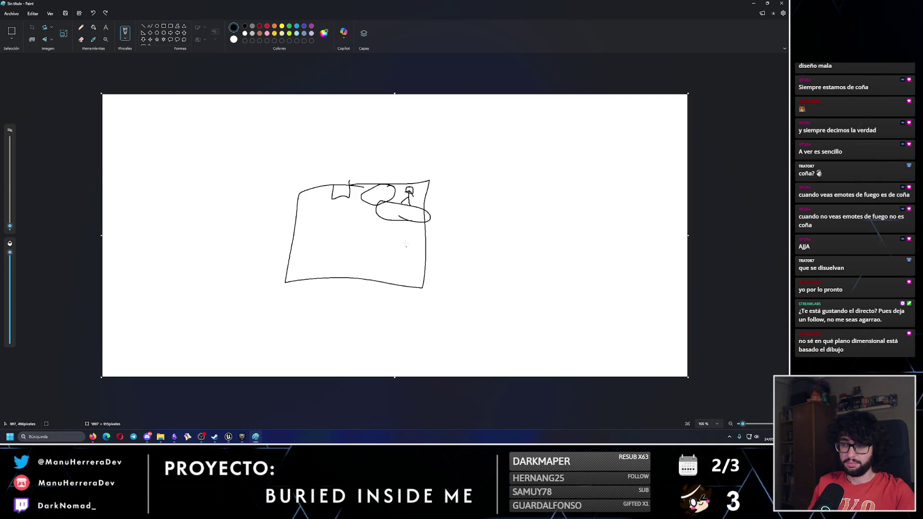
key("ctrl+z")
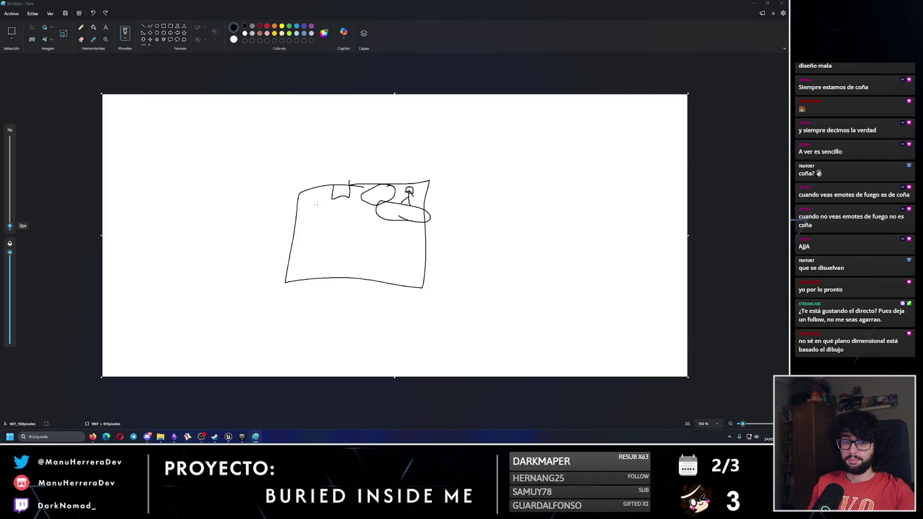
key("alt+Tab")
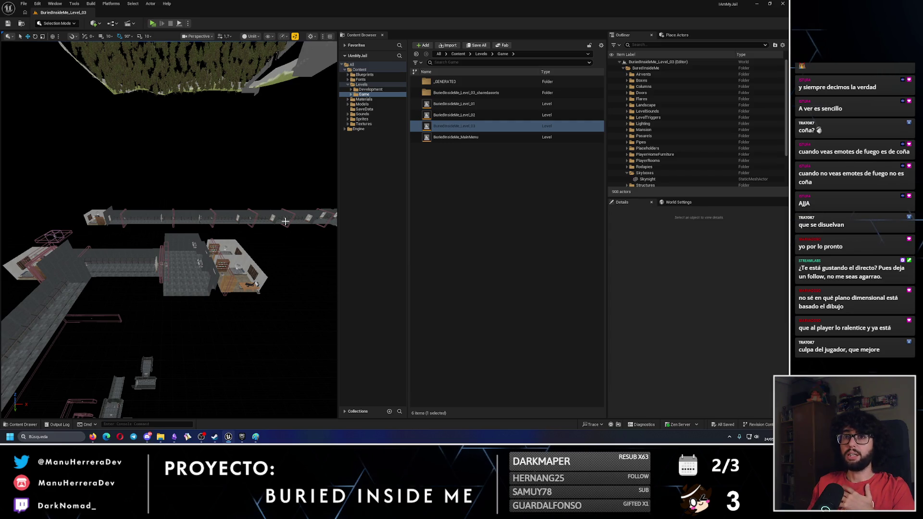
Bring the Obsidian Level Design note with the bunker steps to the front.
key("alt+Tab")
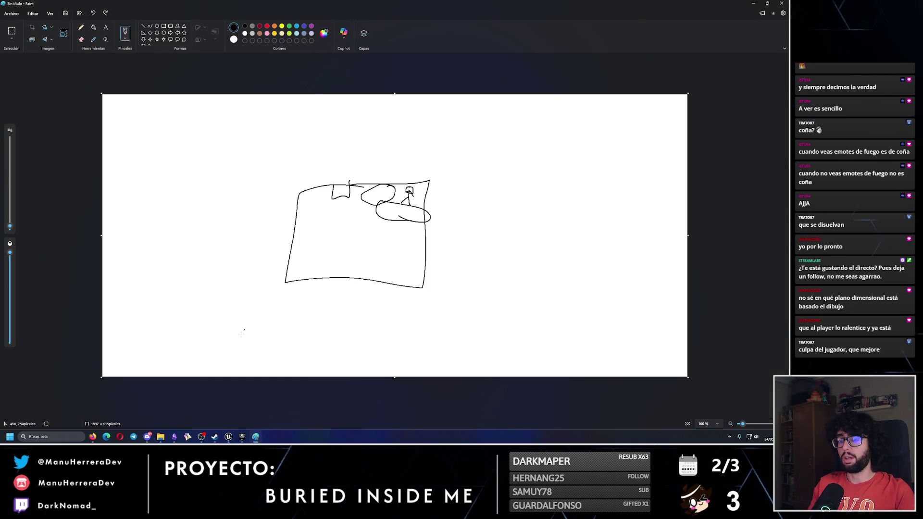
left_click(175, 436)
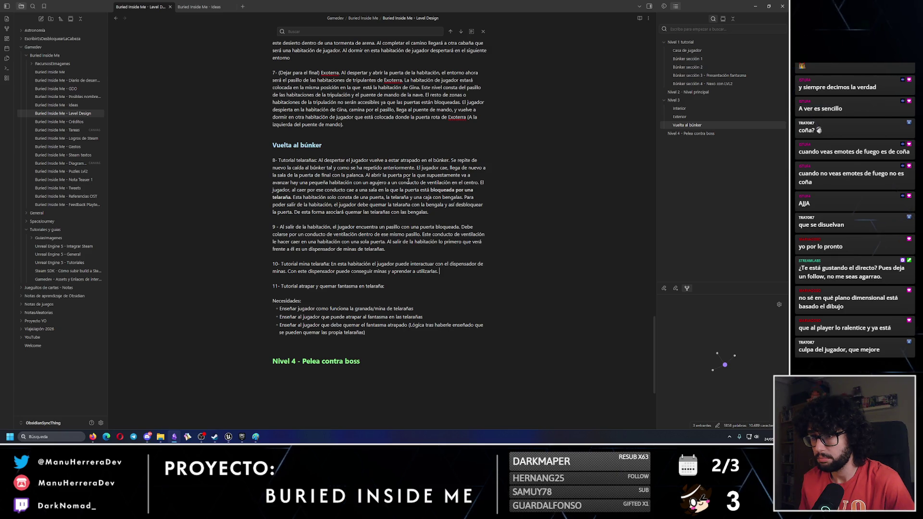
Below step 8, start a new line '8- Tutorial telarañas: Al despertar el jugador vuelve a esta…'.
left_click(386, 222)
key("Return")
key("Return")
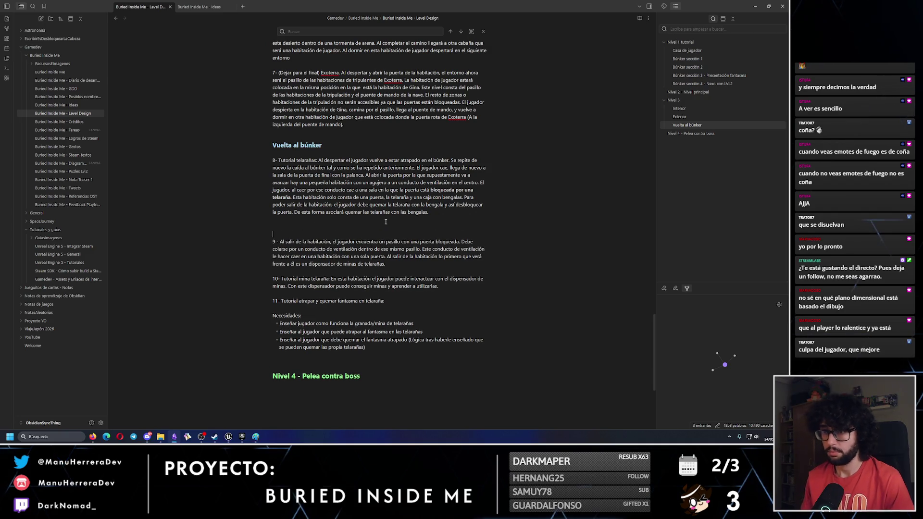
type("8-")
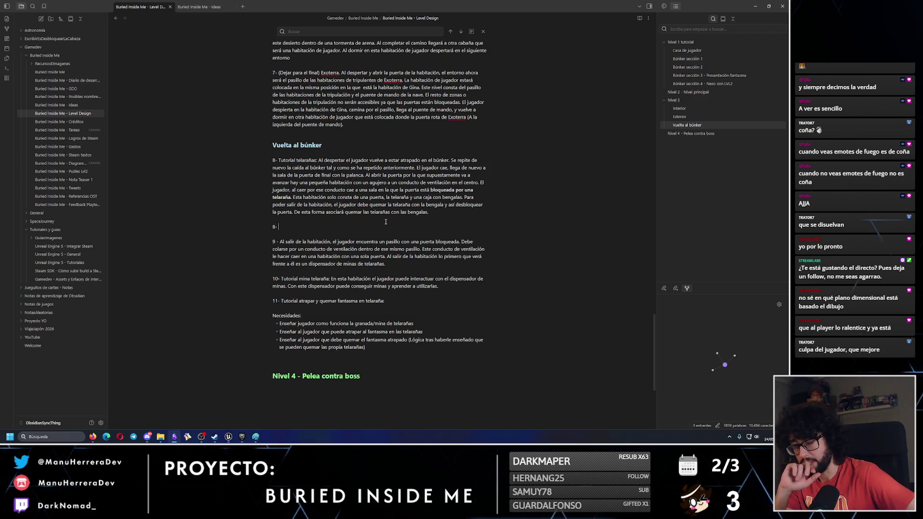
type("Tutorial telarañas:")
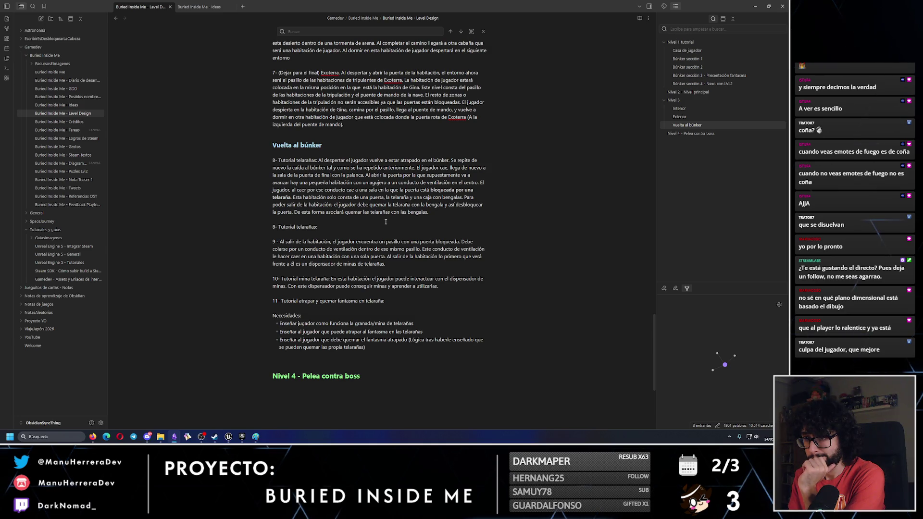
type("Al despertar el  juga")
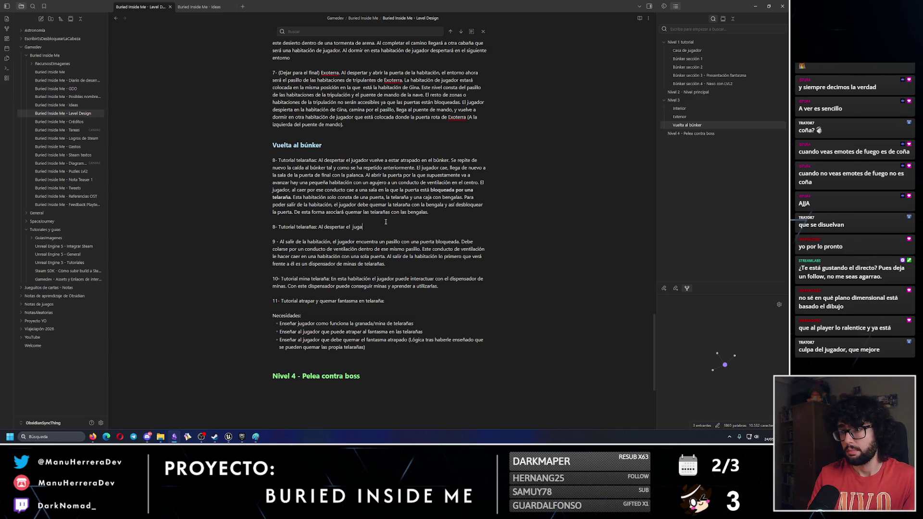
key("BackSpace")
key("BackSpace")
type("uelve a esta ra")
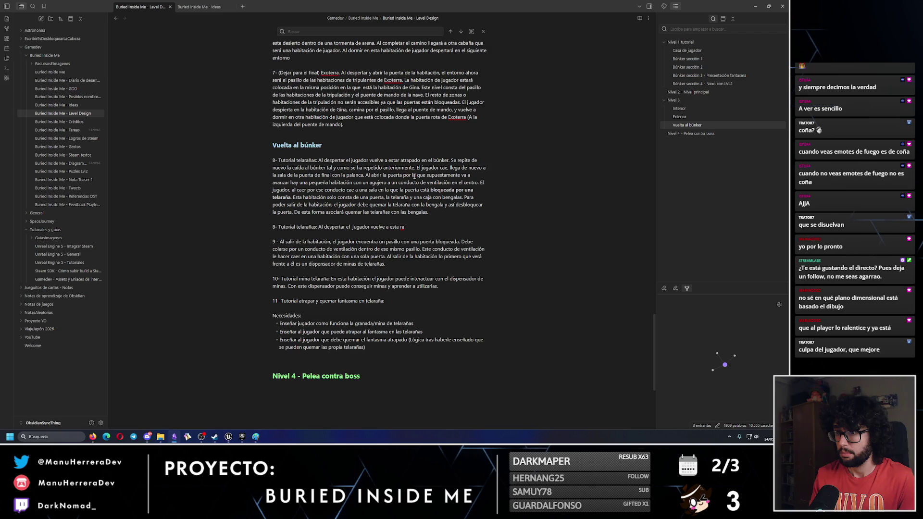
Copy the original step 8 text up to 'en el centro.' and select the unfinished new line.
left_click_drag(479, 183, 271, 162)
key("ctrl+c")
triple_click(336, 227)
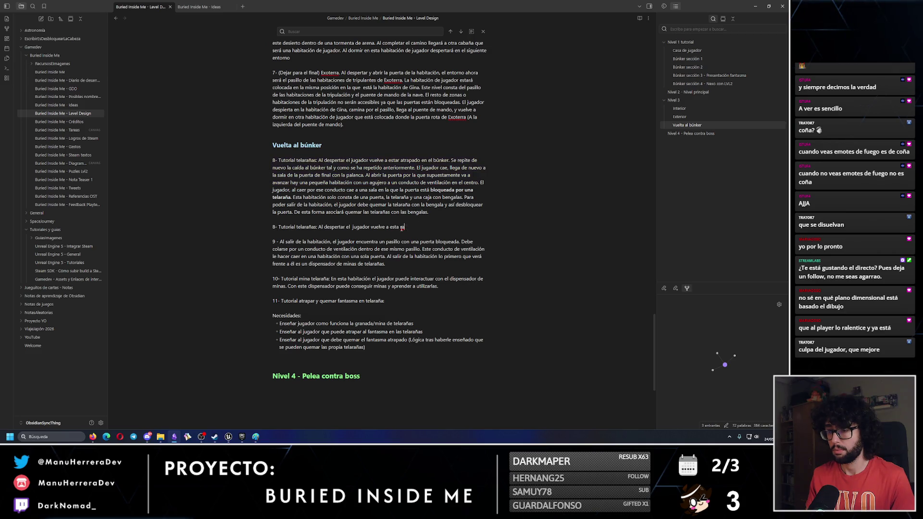
Paste the original opening and continue 'El jugador, al caer, se encuentra en una pequeña habitación con una puerta…'.
key("ctrl+v")
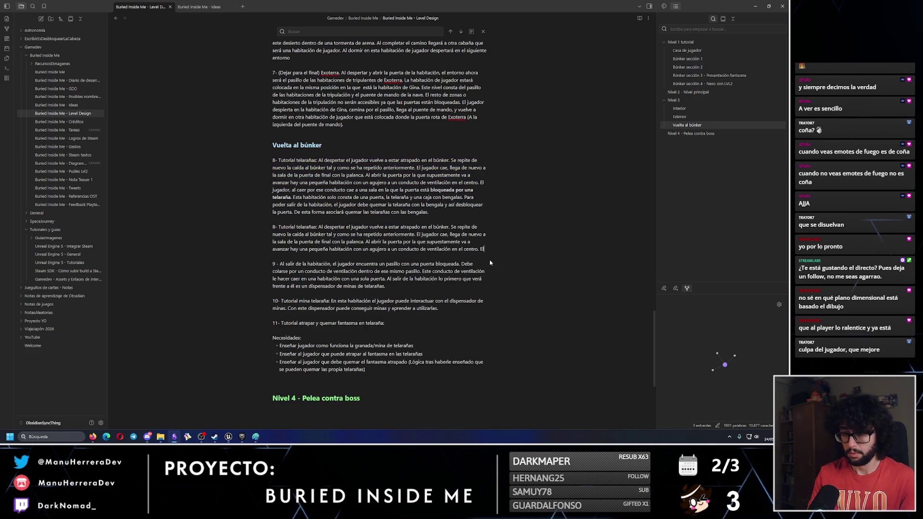
type("El jugador cae")
key("BackSpace")
key("BackSpace")
type("al cae")
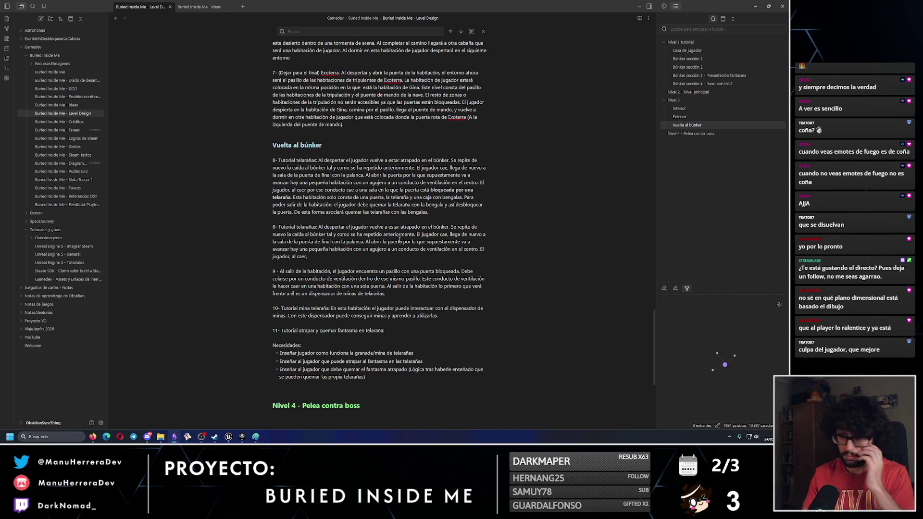
type("se encuentra e")
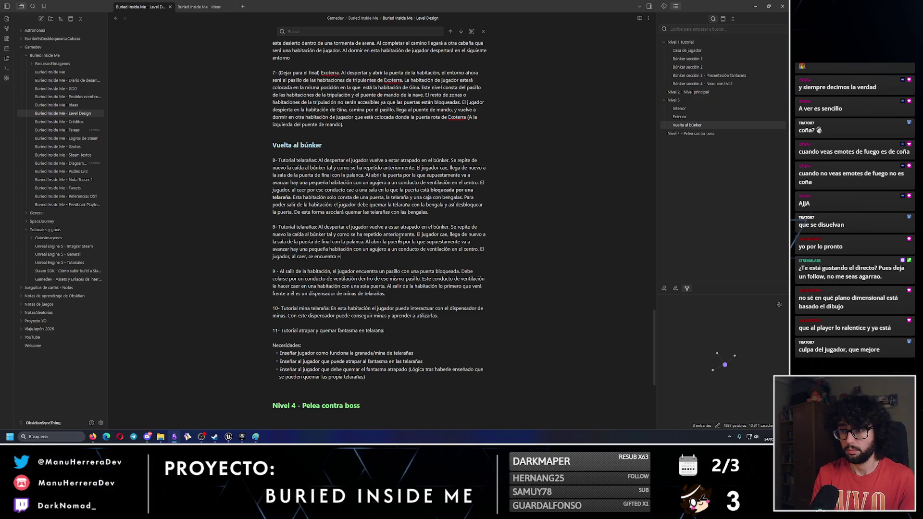
type("n una peq")
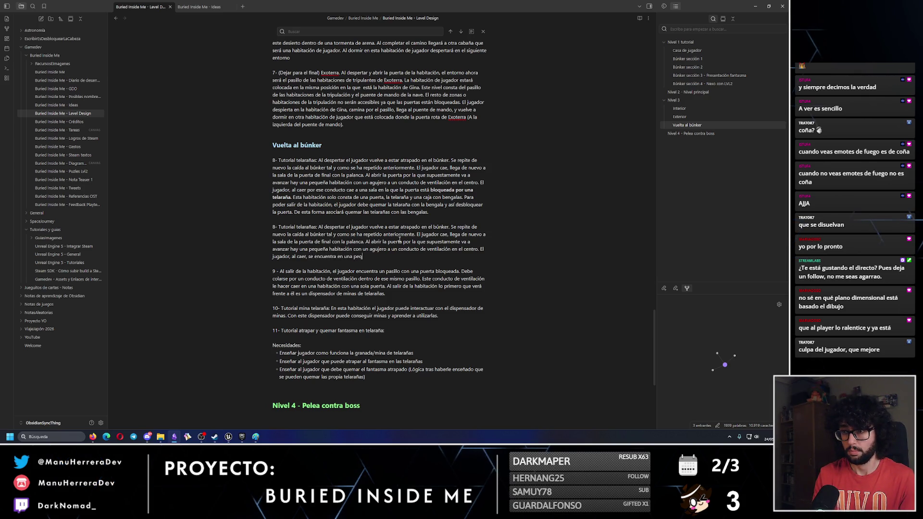
type("ueña habitación")
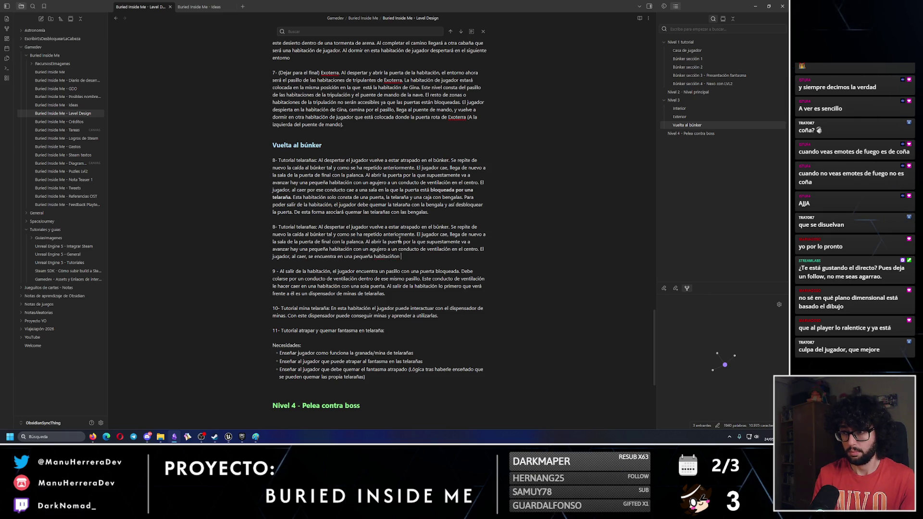
type(" con una")
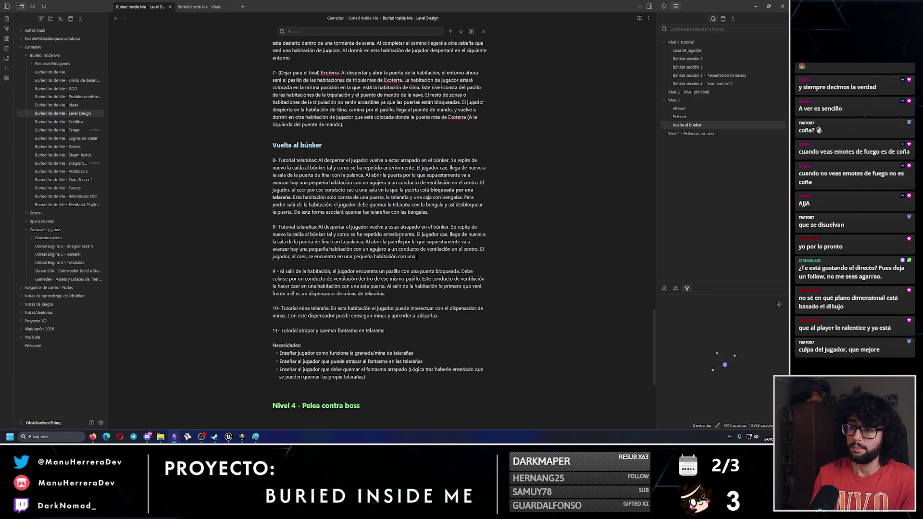
type(" puerta. ")
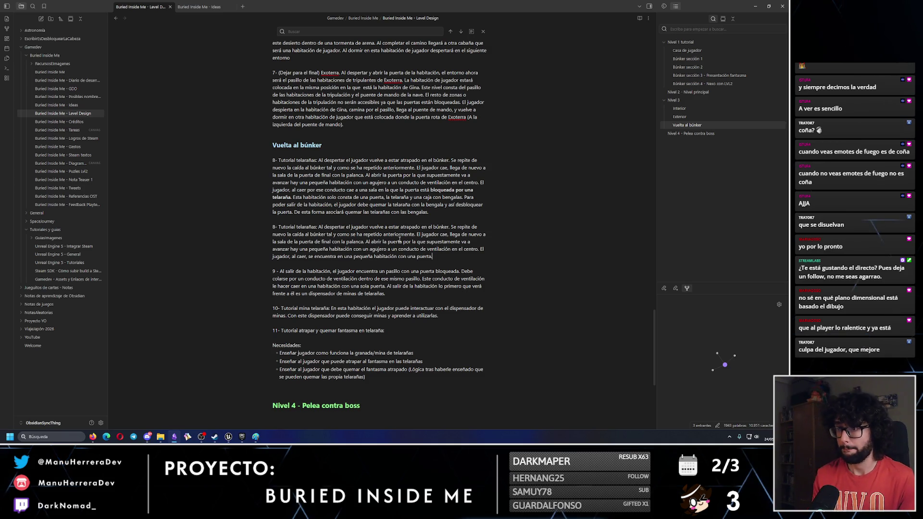
type("Al abrir la puerta,")
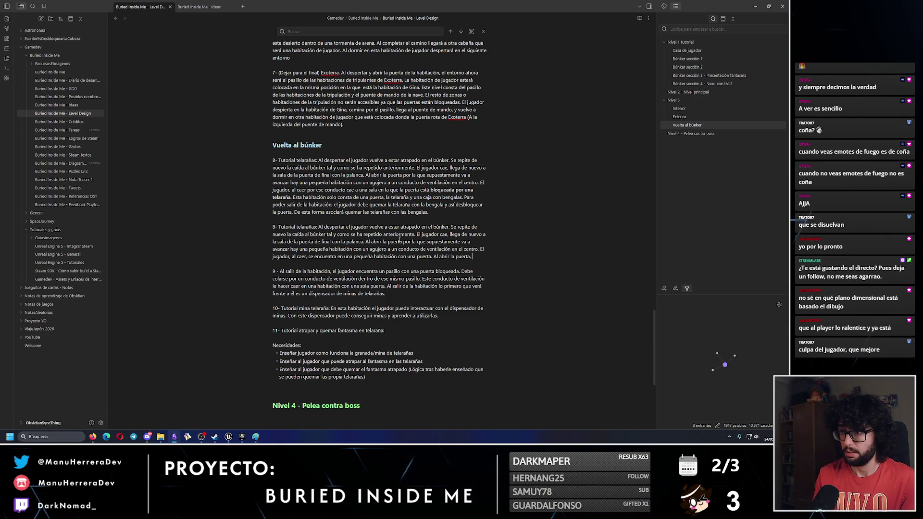
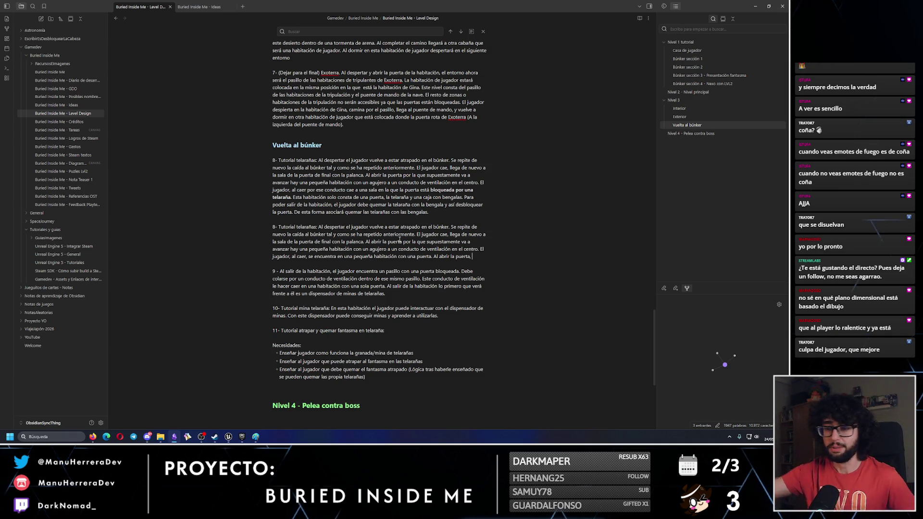
Sketch a long corridor room with a path line and far end wall beside the first room.
left_click(256, 435)
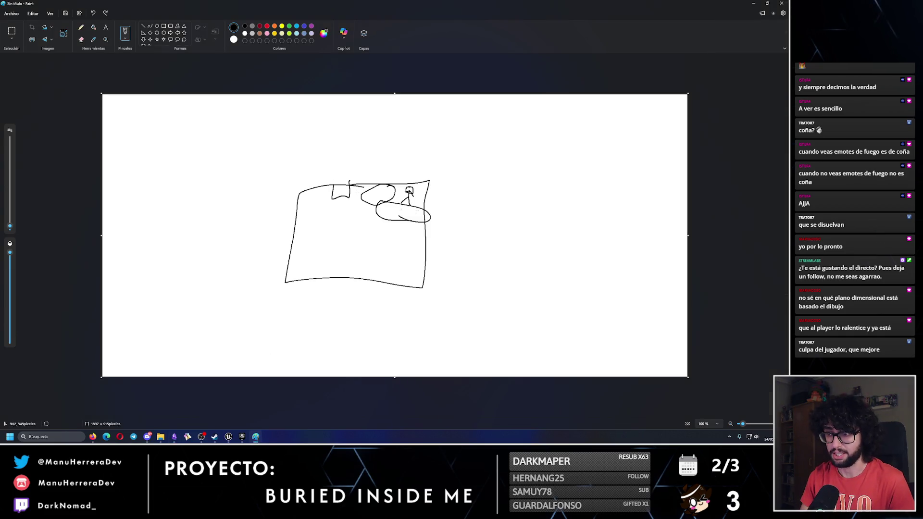
mouse_move(509, 207)
left_mouse_down()
mouse_move(624, 208)
mouse_move(633, 261)
mouse_move(493, 225)
left_mouse_up()
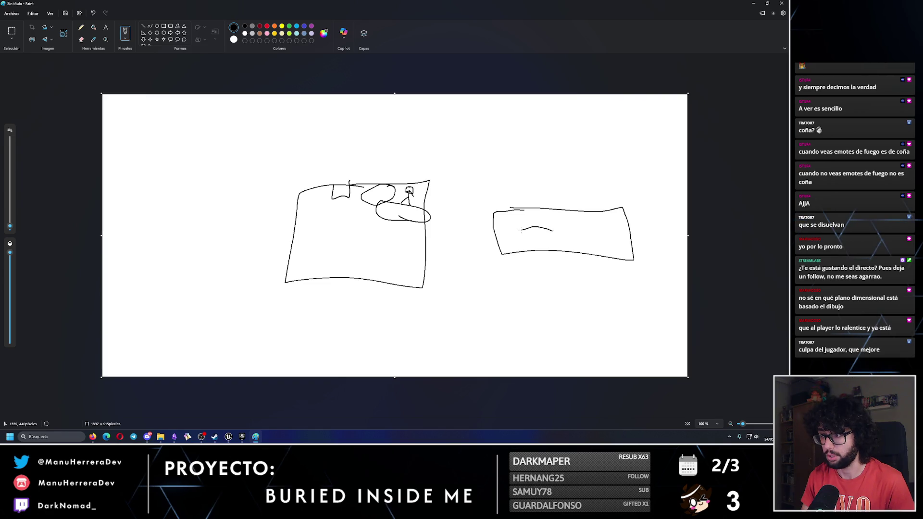
mouse_move(505, 210)
left_mouse_down()
mouse_move(522, 250)
mouse_move(563, 234)
mouse_move(560, 219)
mouse_move(599, 241)
left_mouse_up()
mouse_move(613, 210)
left_mouse_down()
mouse_move(623, 258)
mouse_move(621, 200)
left_mouse_up()
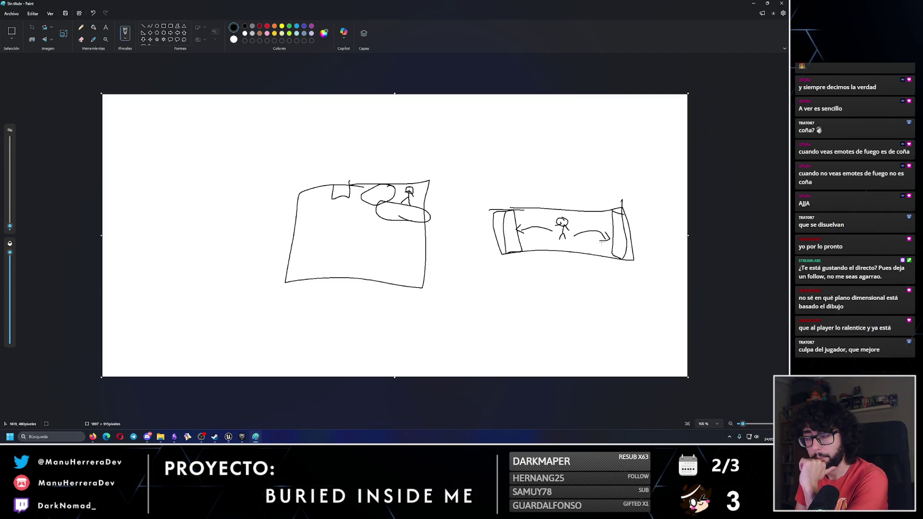
mouse_move(520, 272)
left_mouse_down()
mouse_move(619, 278)
mouse_move(578, 279)
left_mouse_up()
Delete the duplicated step-8 paragraph from the Level Design note.
key("alt+Tab")
mouse_move(428, 212)
left_mouse_down()
mouse_move(380, 212)
mouse_move(288, 170)
mouse_move(250, 165)
left_mouse_up()
key("Delete")
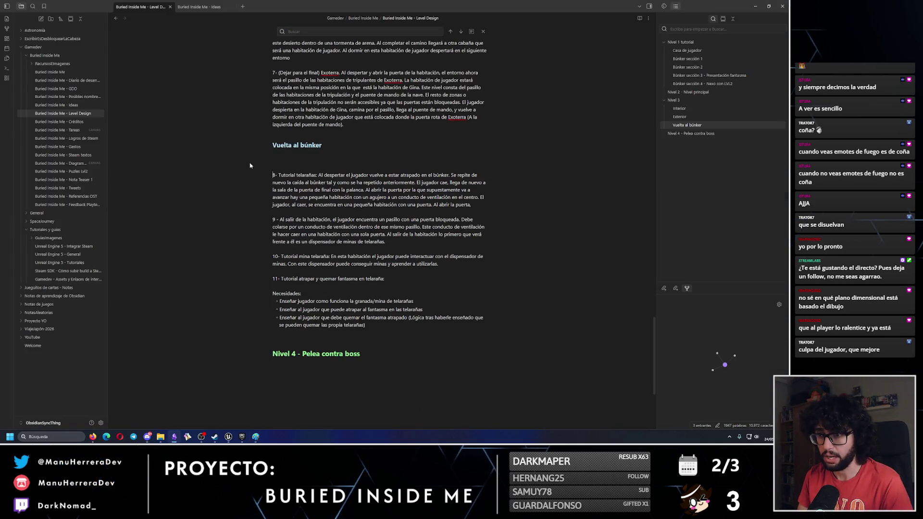
key("Delete")
key("Delete")
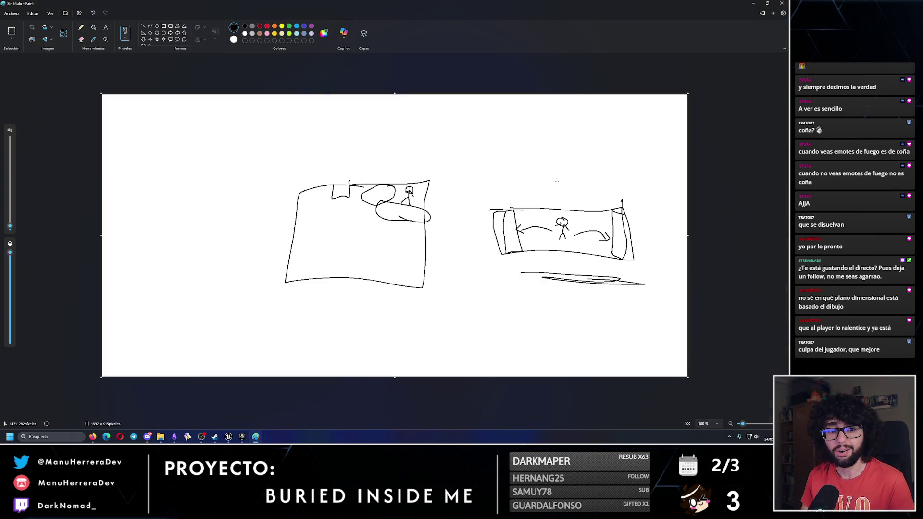
key("alt+Tab")
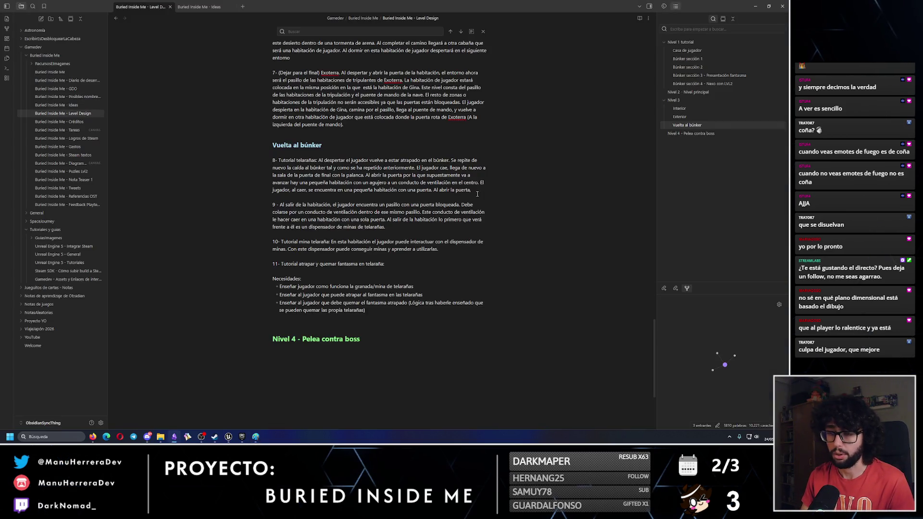
Extend paragraph 8 with 'un pasillo bloqueado por telarañas y un armario de bengalas', burning the webs to advance.
mouse_move(479, 192)
left_mouse_down()
mouse_move(298, 176)
mouse_move(273, 160)
left_mouse_up()
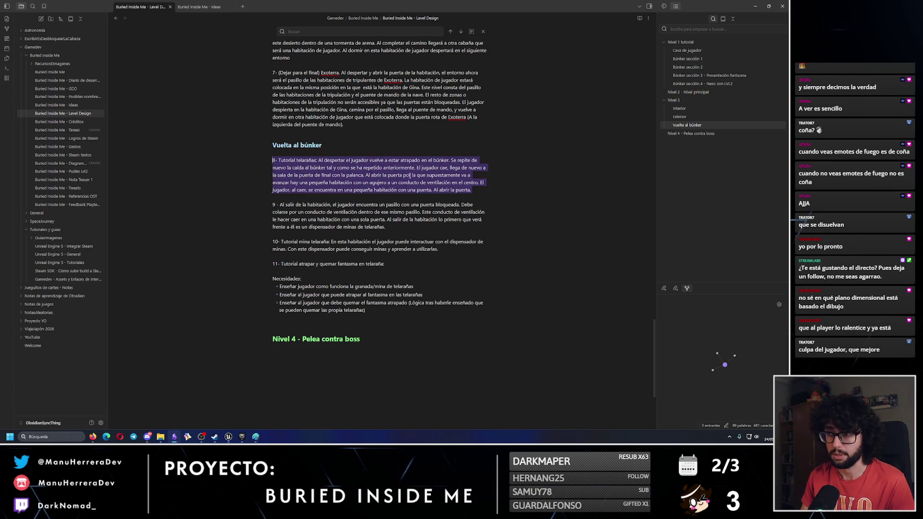
left_click(478, 193)
type(", v")
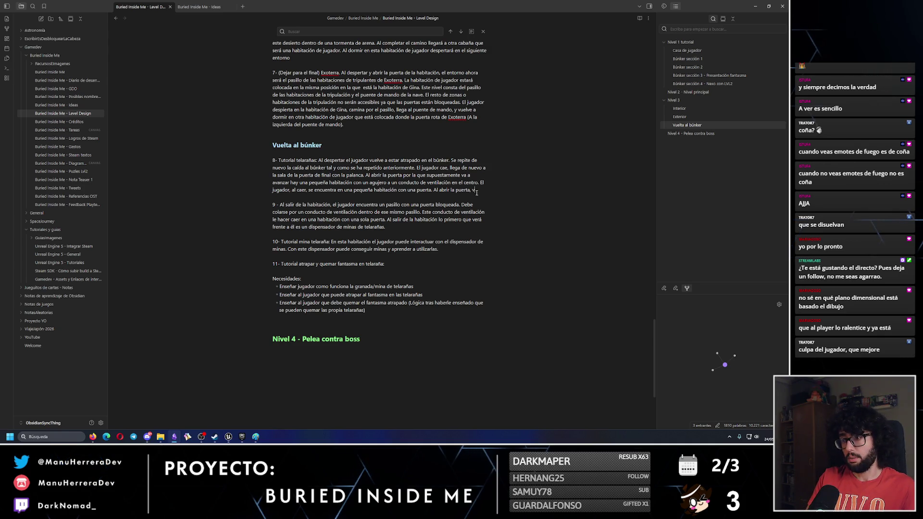
key("BackSpace")
type("n pasil")
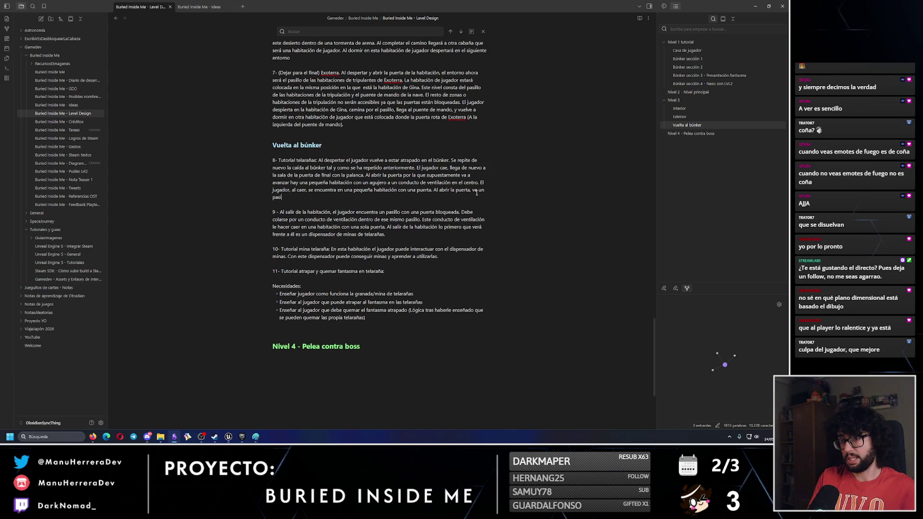
type("lo bloqueado p")
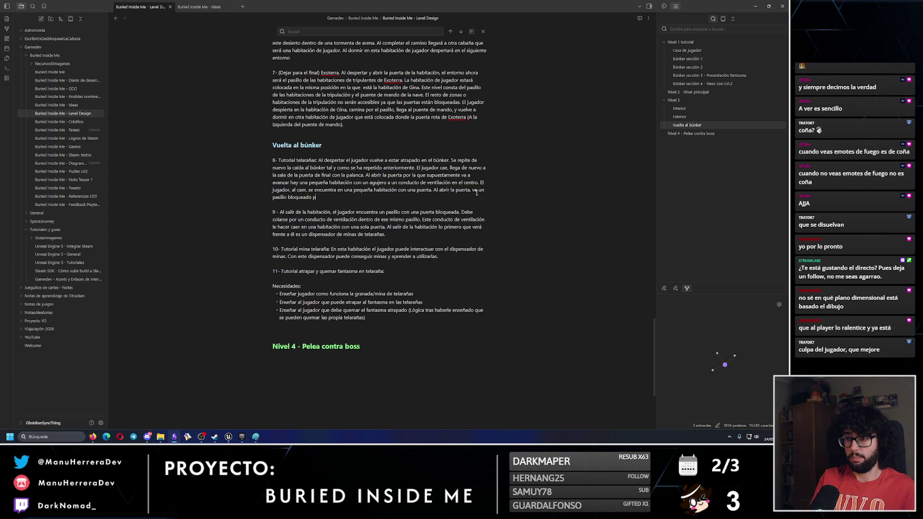
type("or telarañas y un")
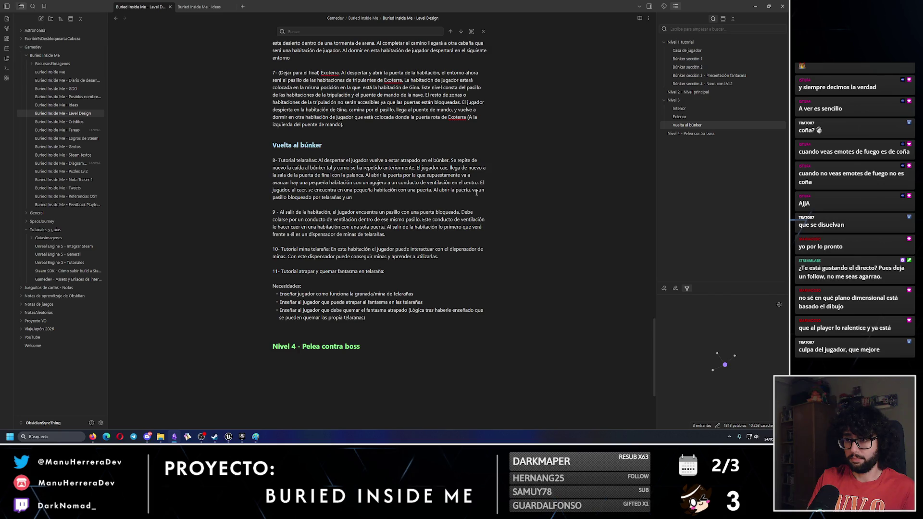
type(" armario de bengala")
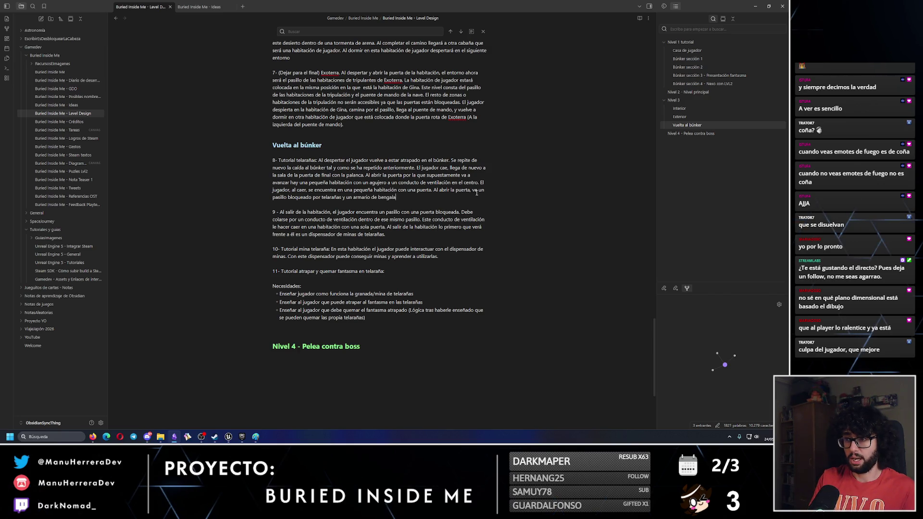
type("s. Para poder avanzar por este pasillo el jugador debe co")
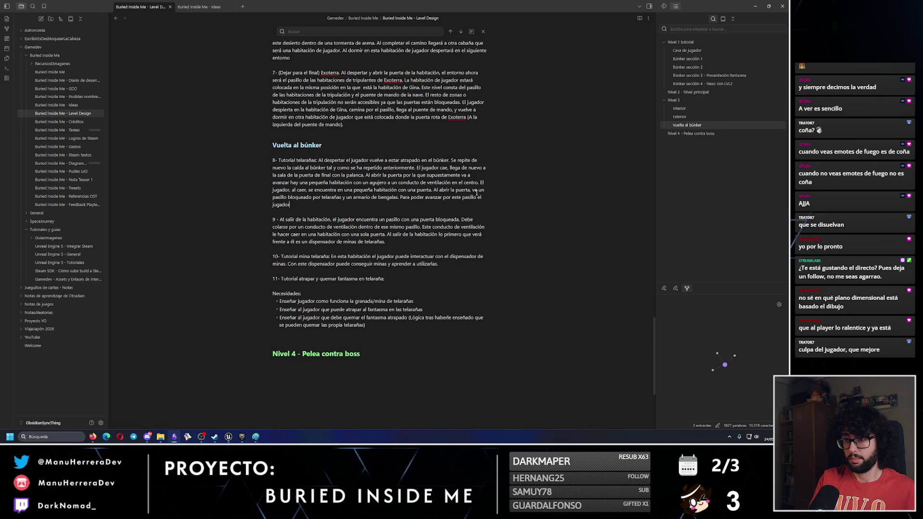
type("g")
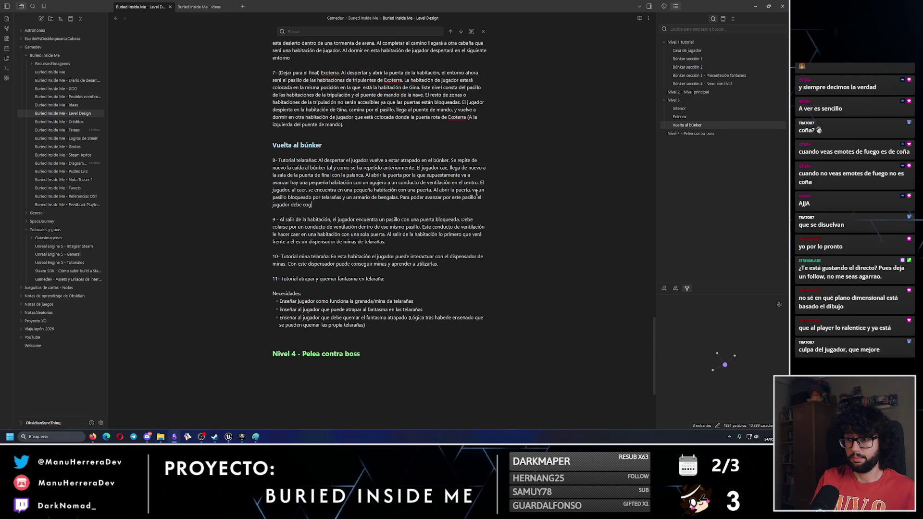
type("er un")
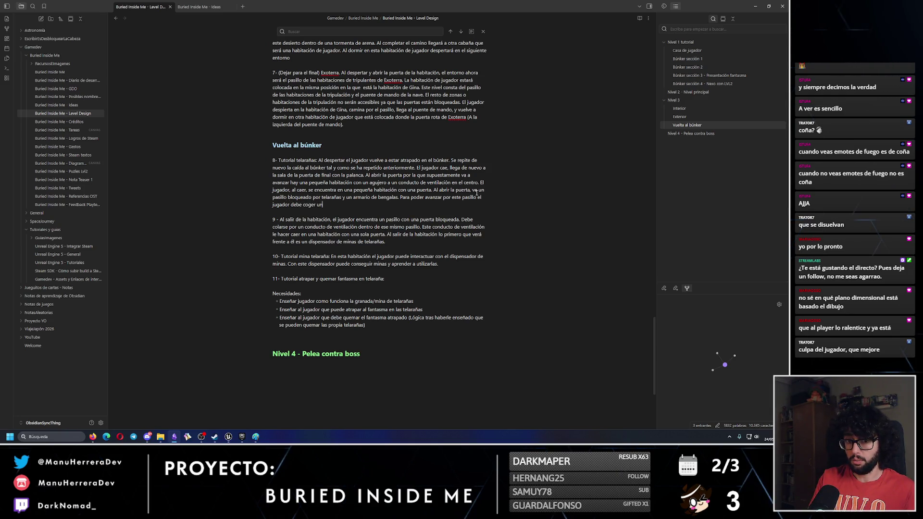
type("a bengala del armario y quemar")
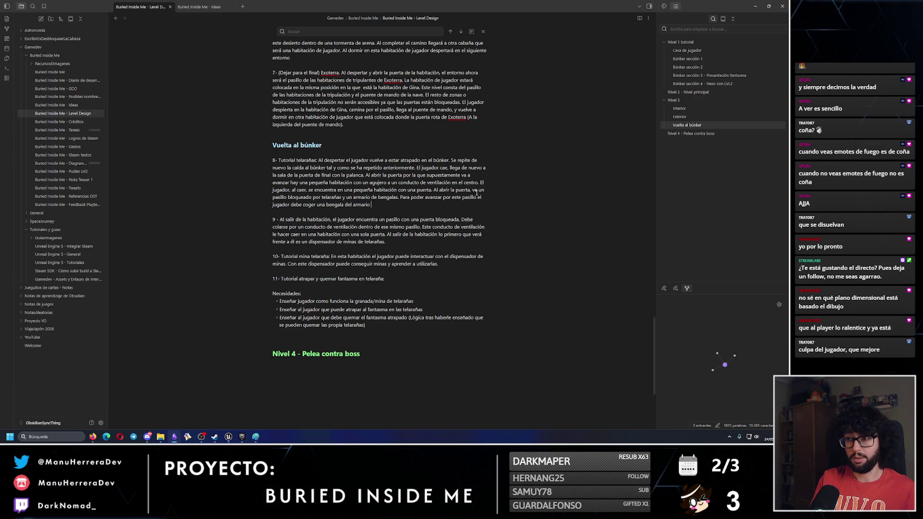
key("BackSpace")
key("BackSpace")
key("BackSpace")
type("e ir quemando las telarañas")
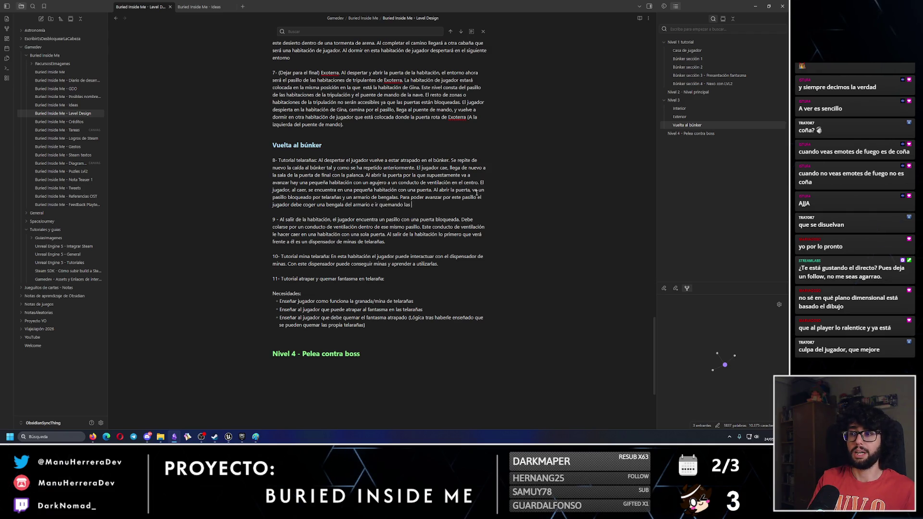
type(" del p")
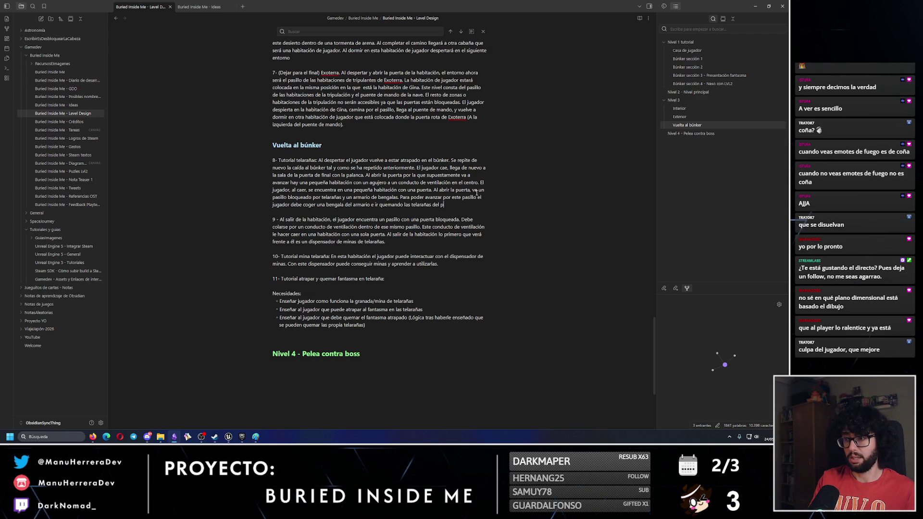
type("asillo para por")
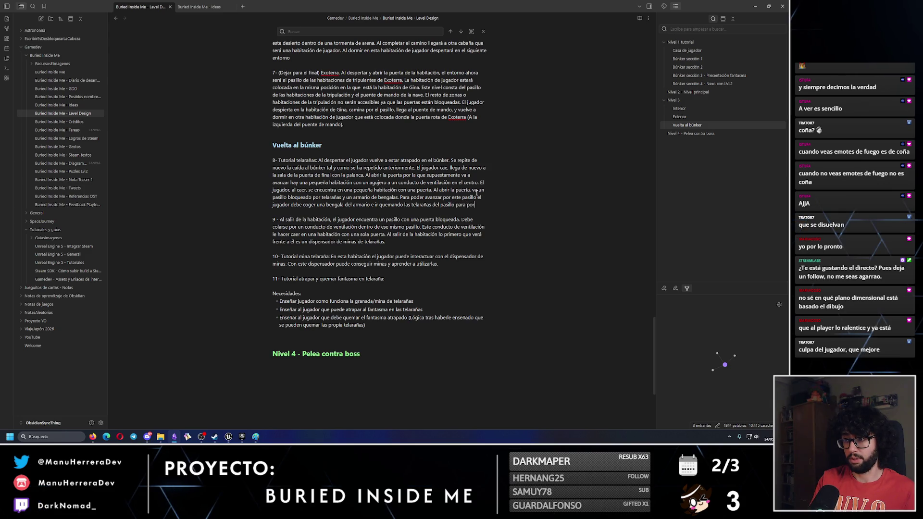
type(" ir abriendose paso.")
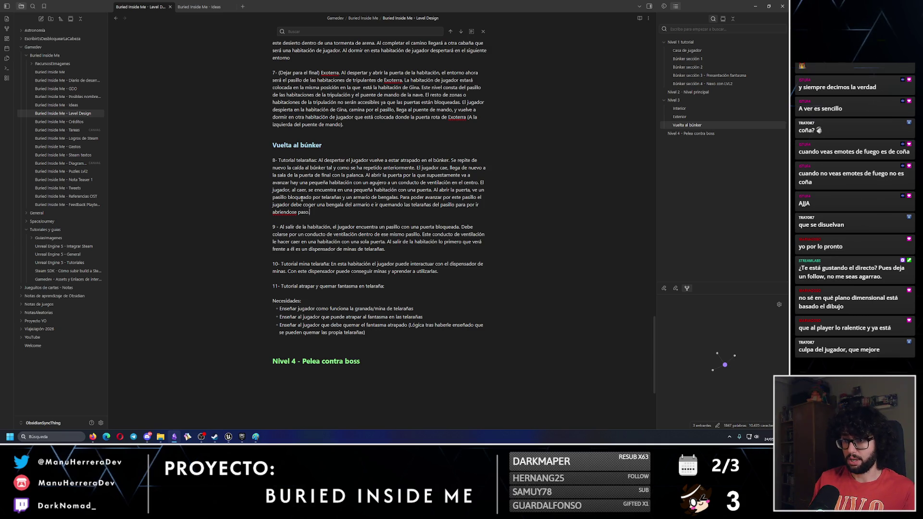
Fix 'abriéndose' and end point 8 with a blocked door and advancing through the ventilation duct.
left_click(283, 212)
key("BackSpace")
type("é")
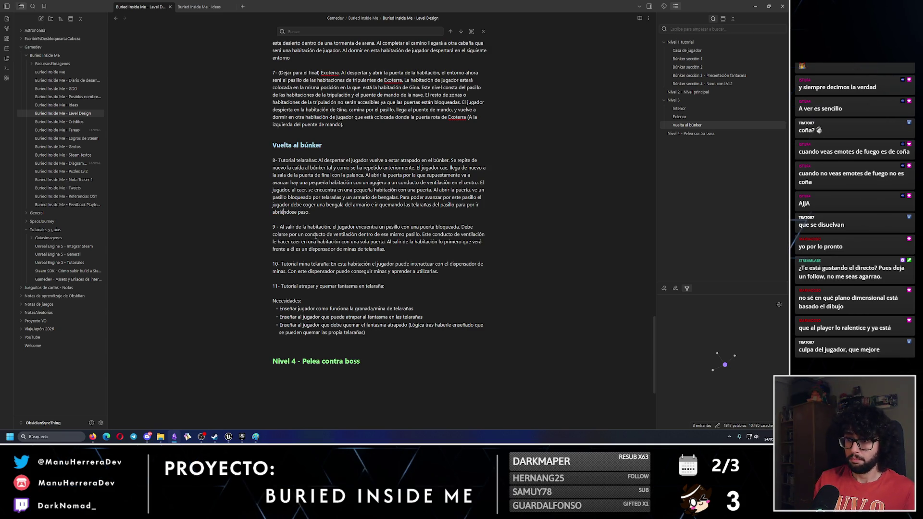
key("End")
type("Al final del pasillo hay h")
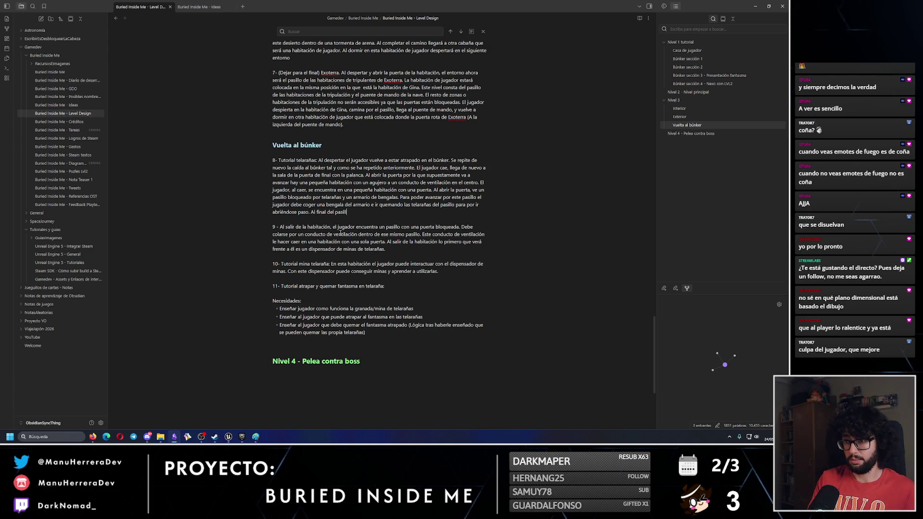
key("BackSpace")
type("una")
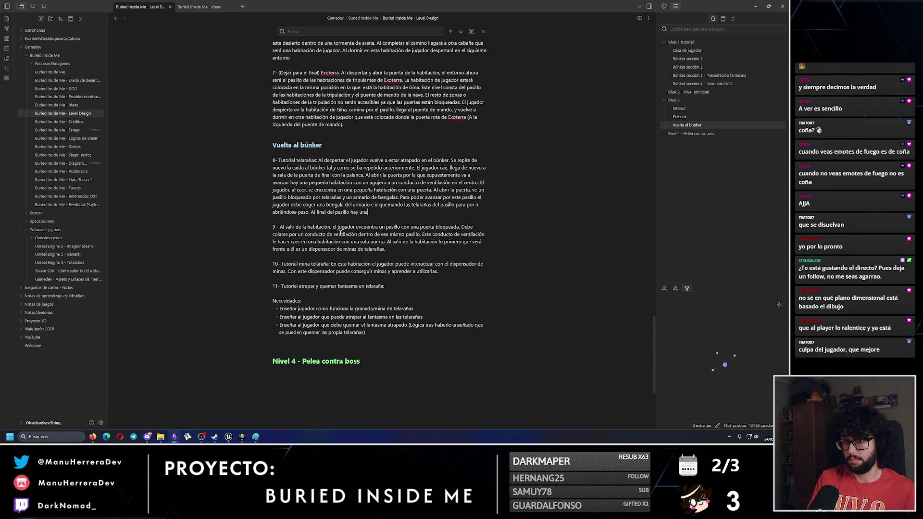
type(" puerta bloqued")
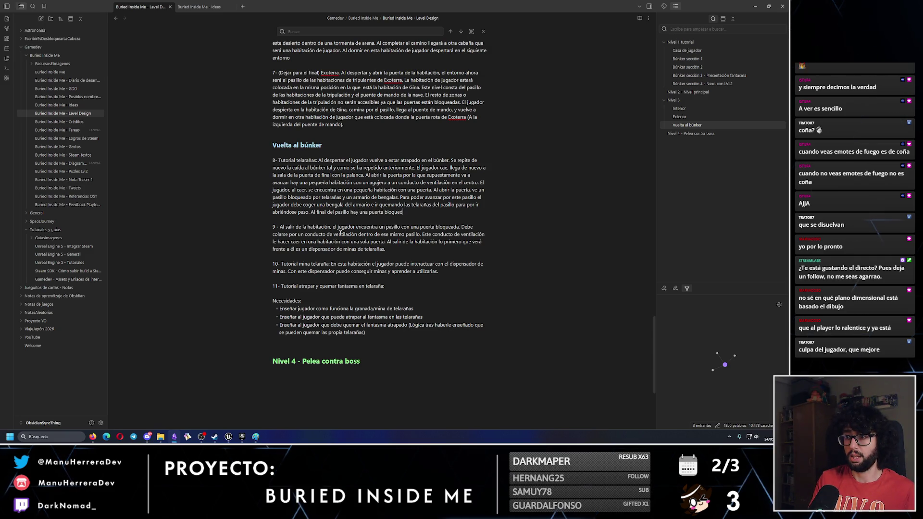
key("BackSpace")
type("ada y un conducto de ")
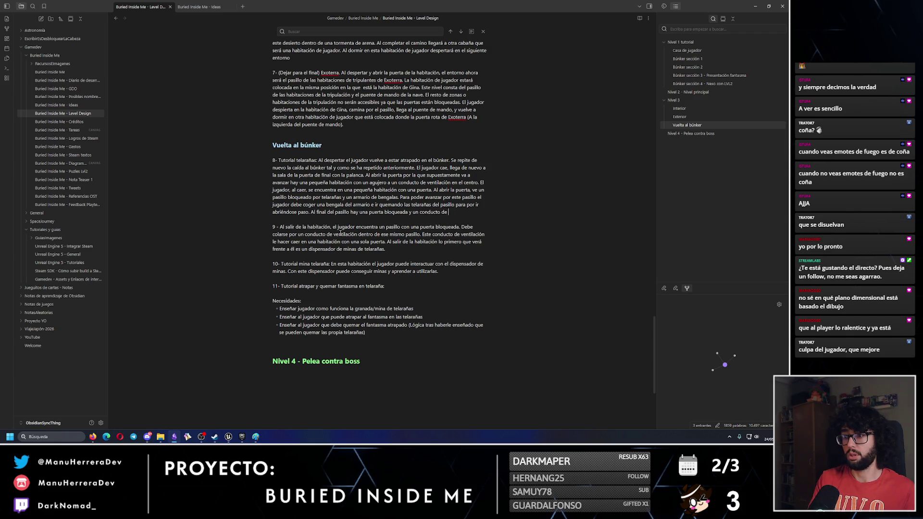
type("ventilación. Pa")
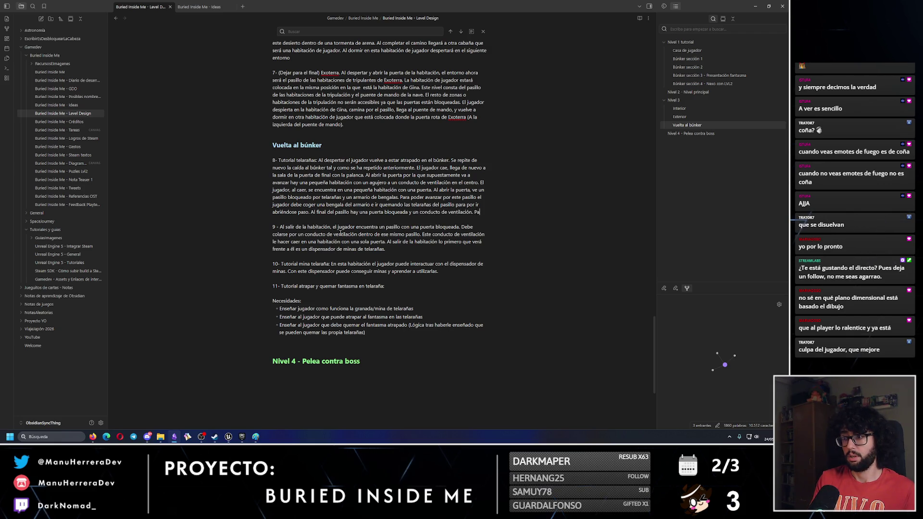
type("ra poder avanzar e")
key("ctrl+BackSpace")
key("ctrl+BackSpace")
key("ctrl+BackSpace")
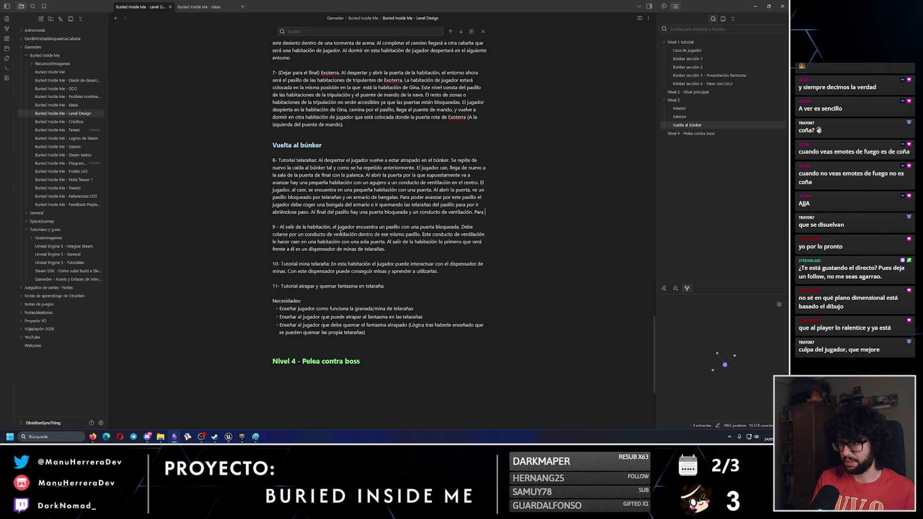
type("l jugador")
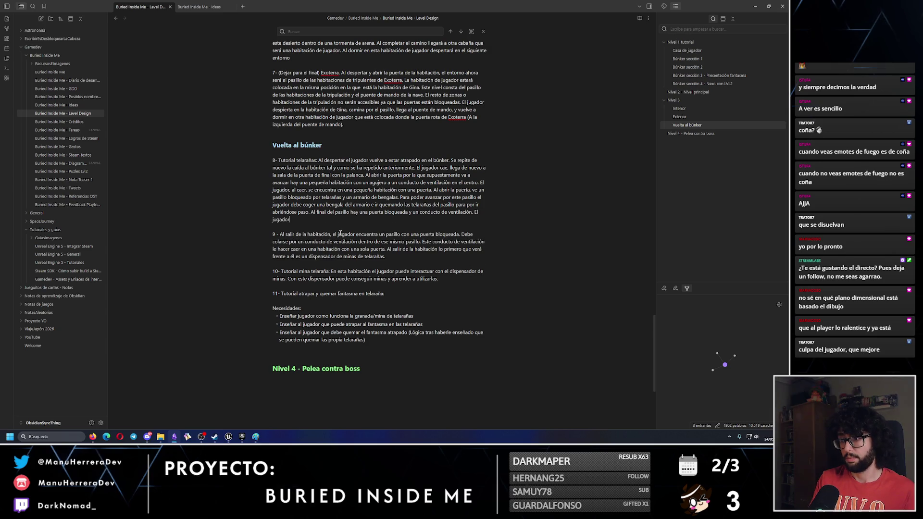
type(" debe avanzar por el ")
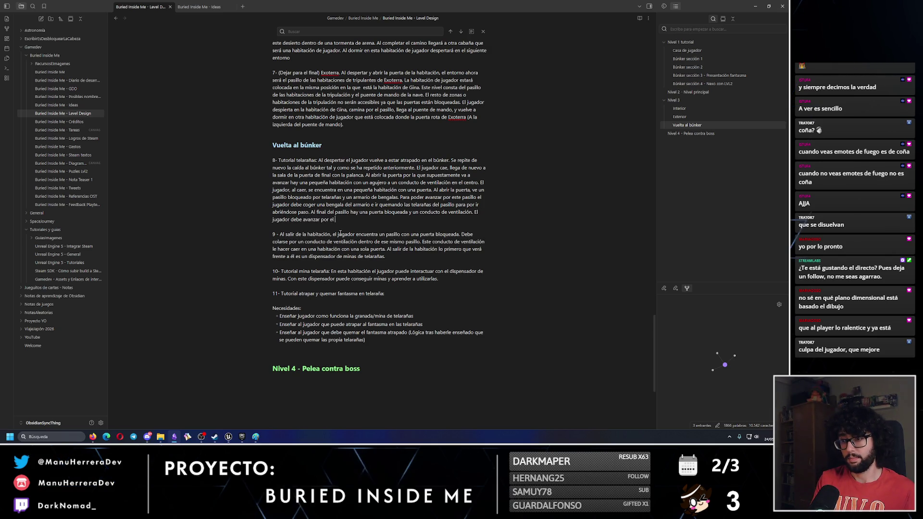
type("conducto de ventilaci")
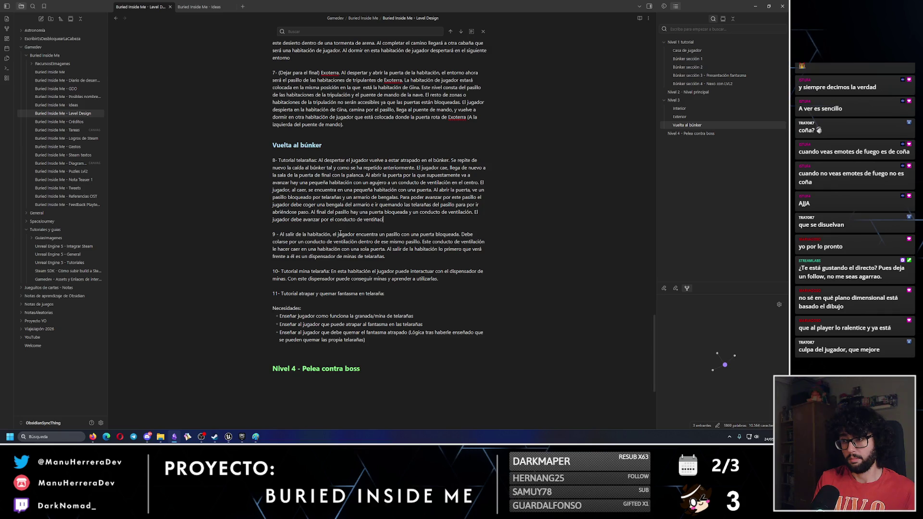
key("BackSpace")
key("BackSpace")
type("ón.")
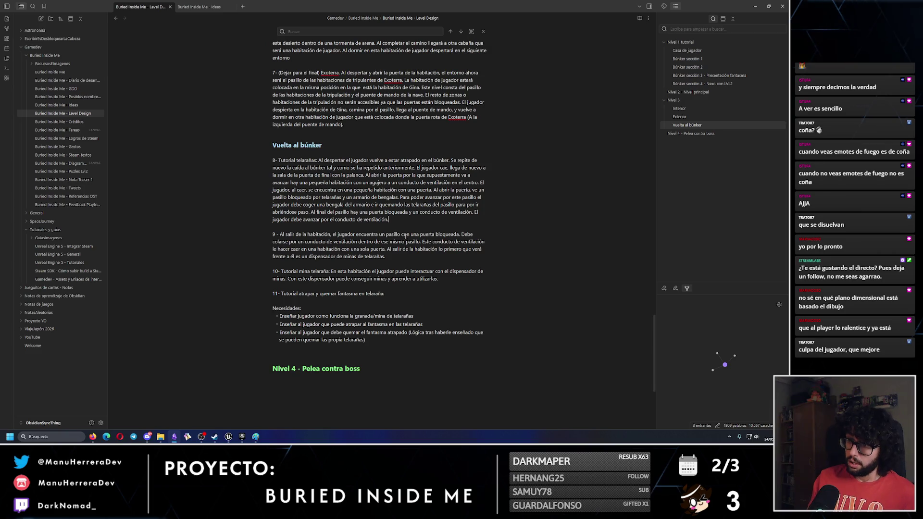
Start point 9 with the player falling from the duct into a room with a single door.
triple_click(396, 250)
left_click(410, 259)
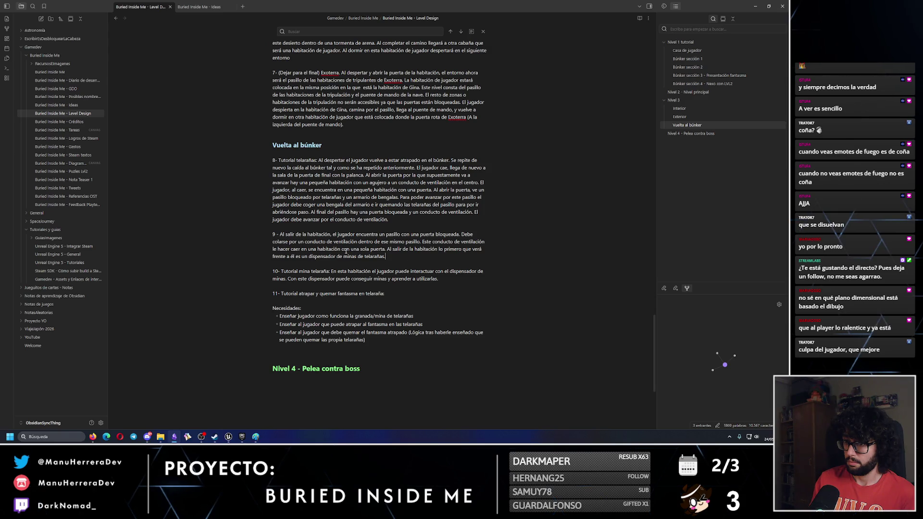
left_click(274, 235)
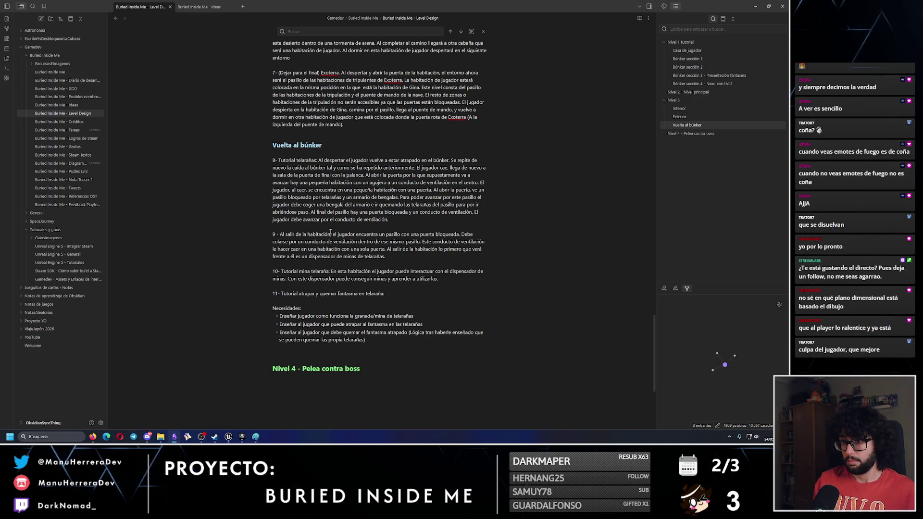
type("Al caer por")
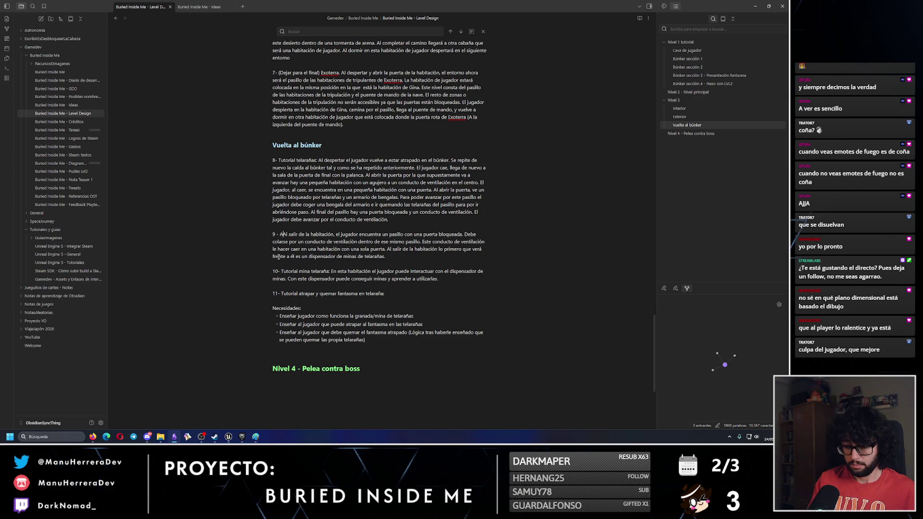
type(" el conducto, el jug")
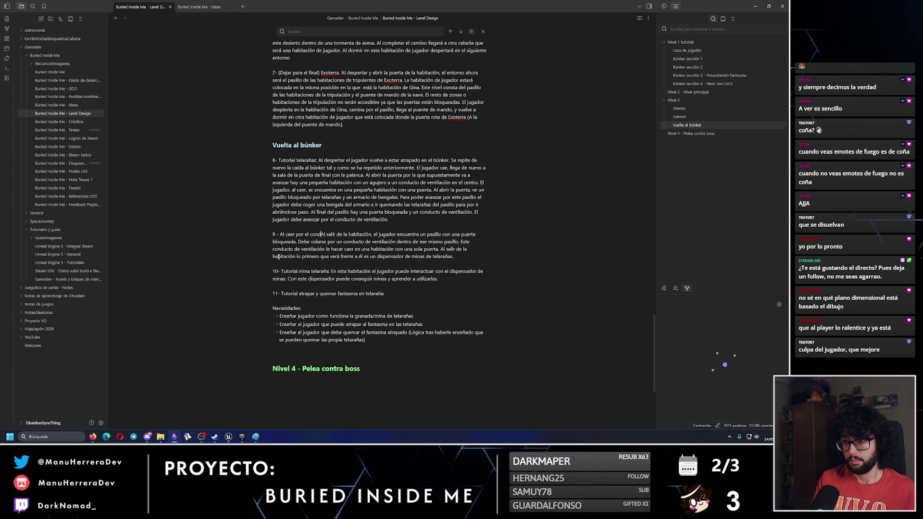
type("ador llega a una ")
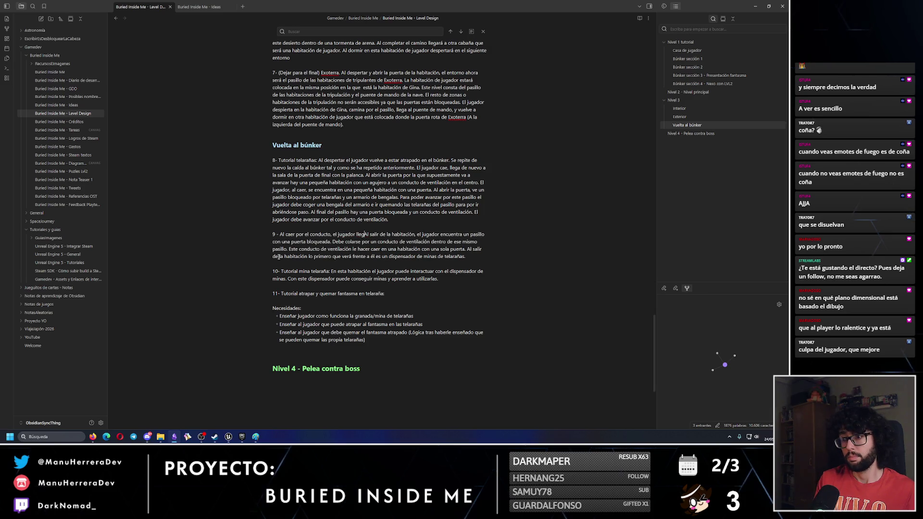
type("habitación similar")
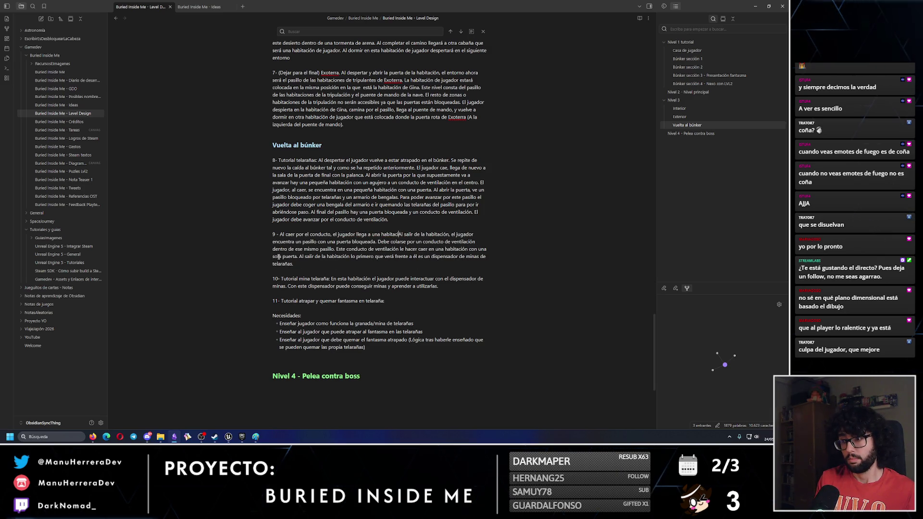
type(" a ")
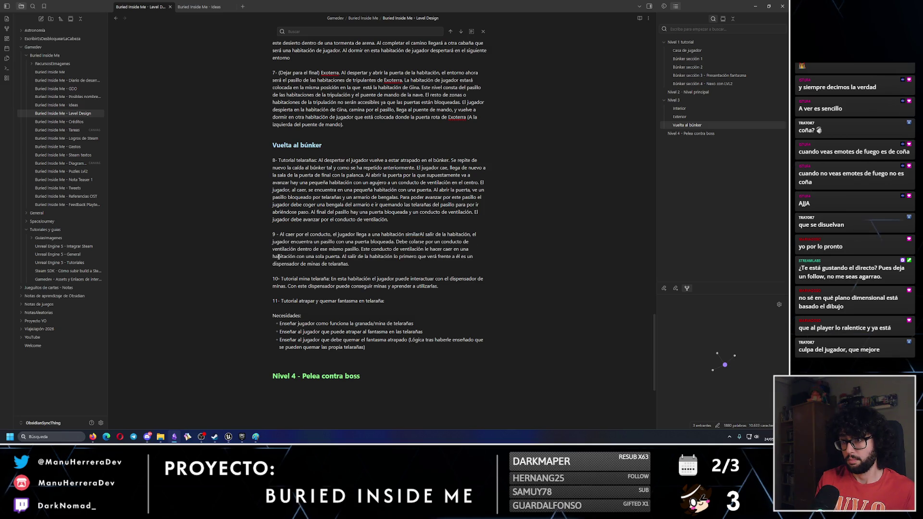
type("la del paso")
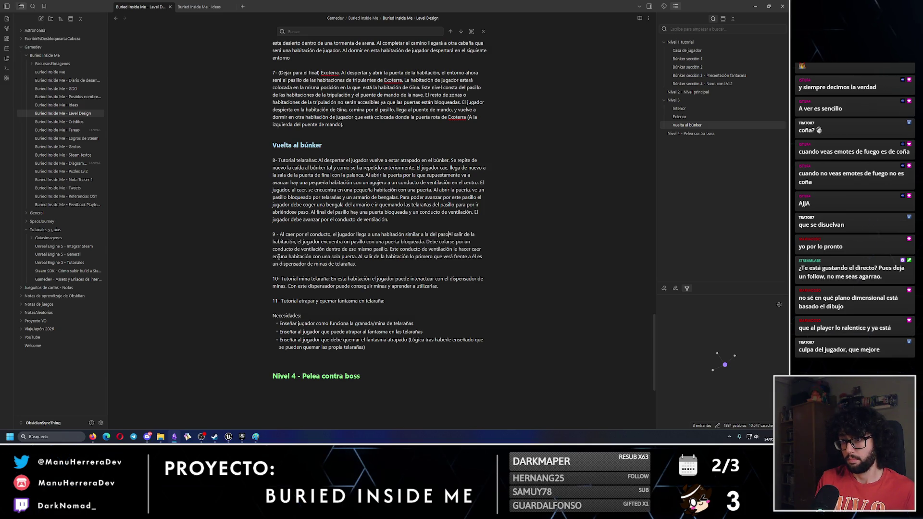
type(" 8")
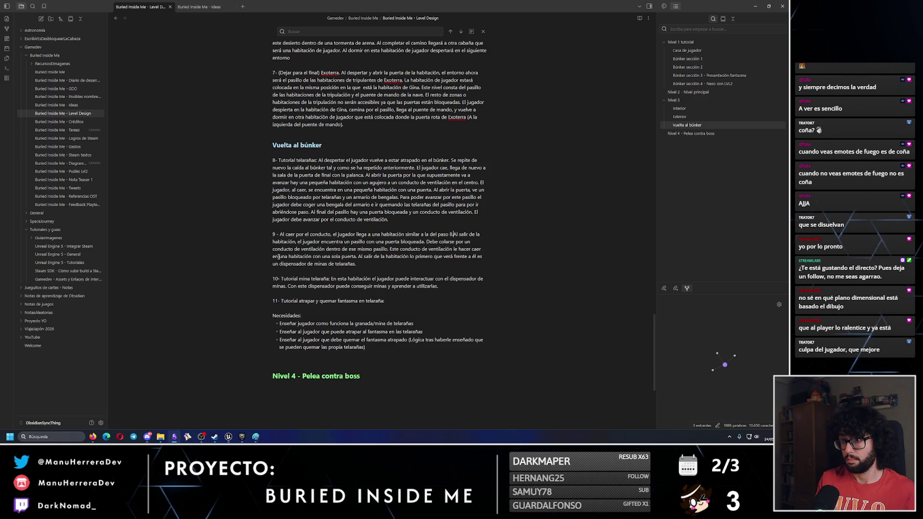
type(" cuando vuelve")
key("BackSpace")
key("BackSpace")
key("BackSpace")
key("BackSpace")
type("cae a")
key("BackSpace")
key("BackSpace")
key("BackSpace")
type("llega a ")
type("una habitaci´pon")
key("BackSpace")
key("BackSpace")
key("BackSpace")
type("ón con una sola puerta.")
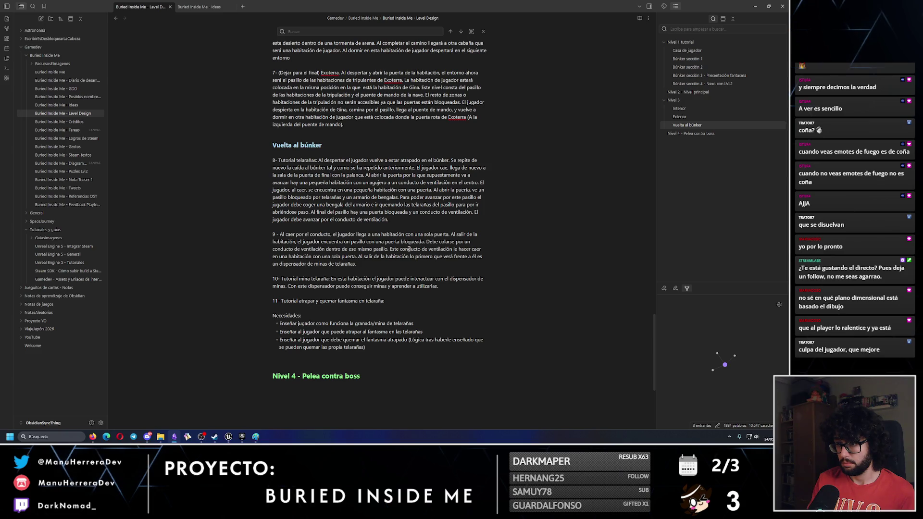
Delete the old exit and vent description from point 9, then review points 8 to 10.
left_click_drag(356, 257, 452, 235)
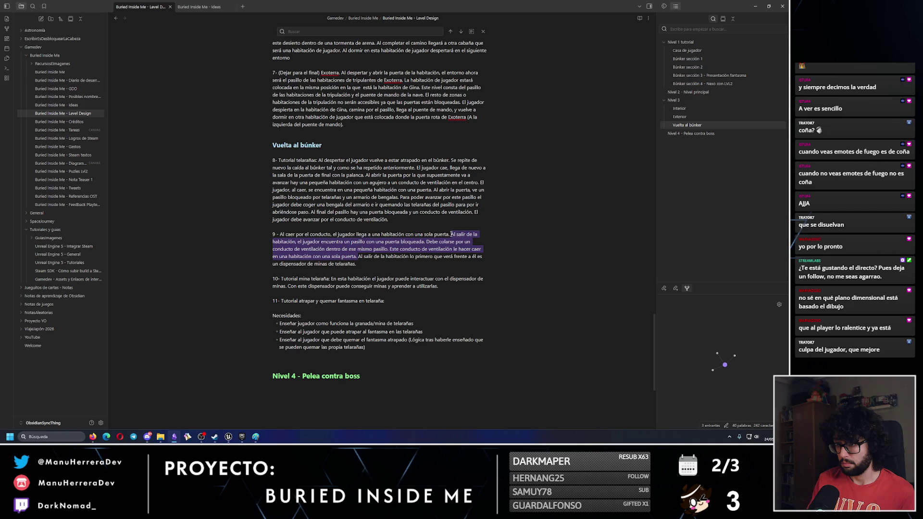
key("BackSpace")
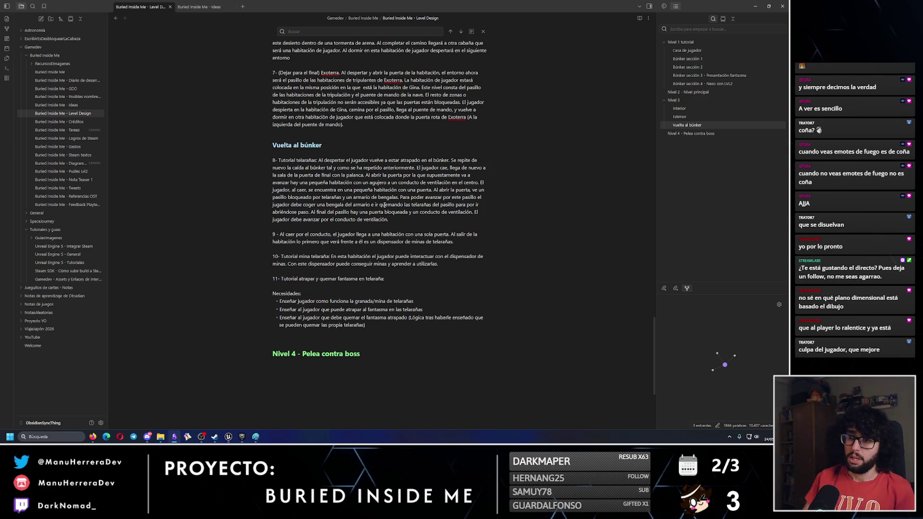
left_click_drag(454, 242, 277, 236)
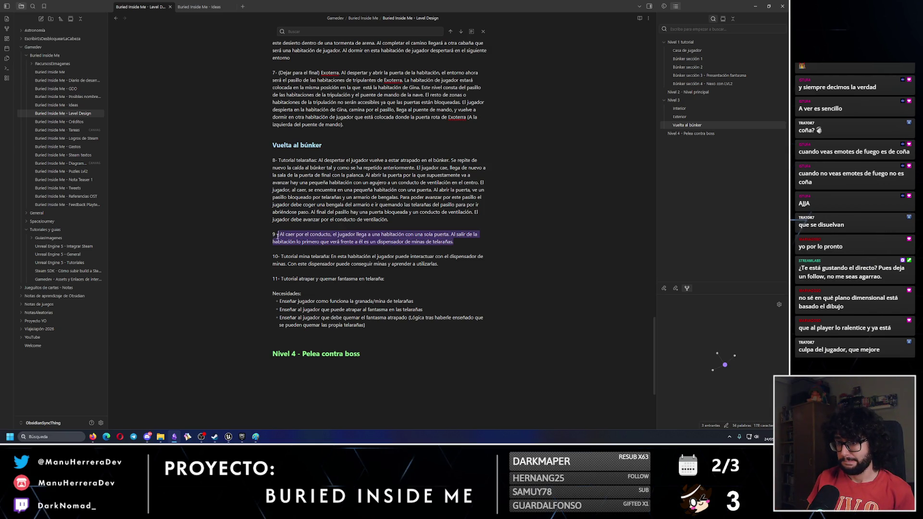
left_click(472, 241)
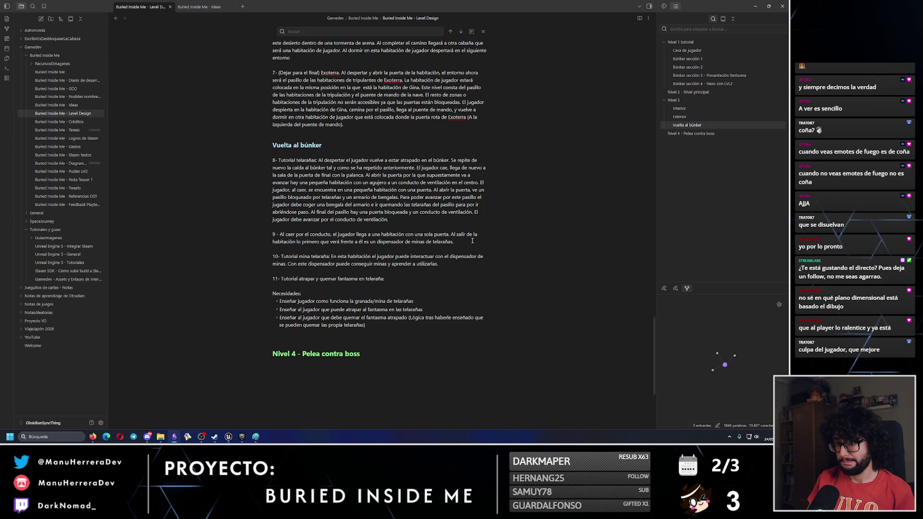
left_click(456, 262)
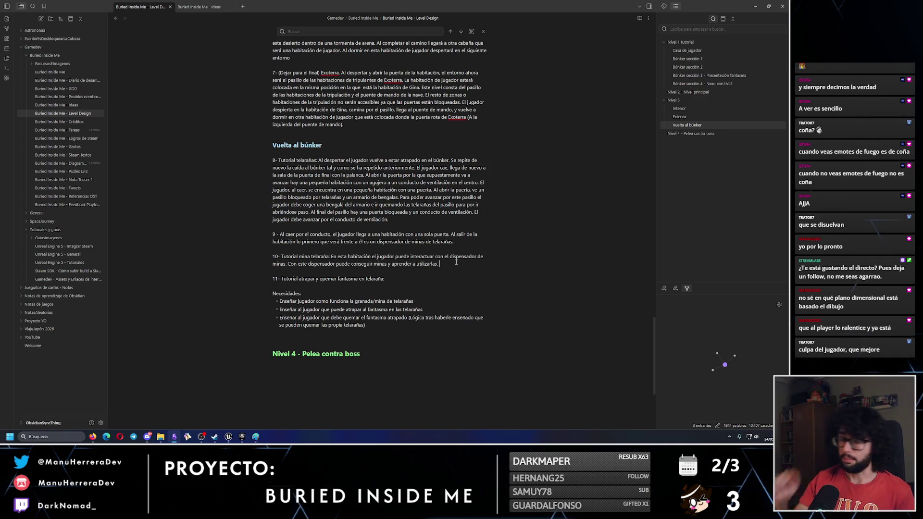
left_click(406, 221)
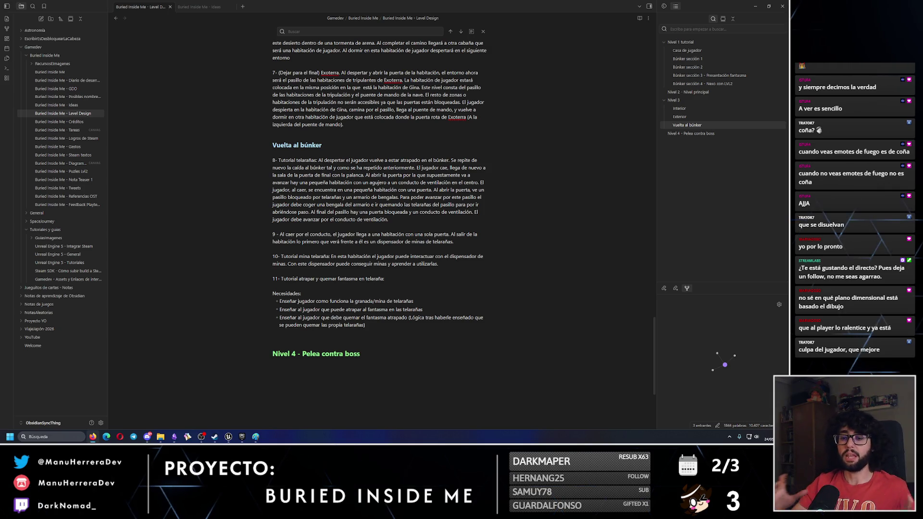
left_click(229, 436)
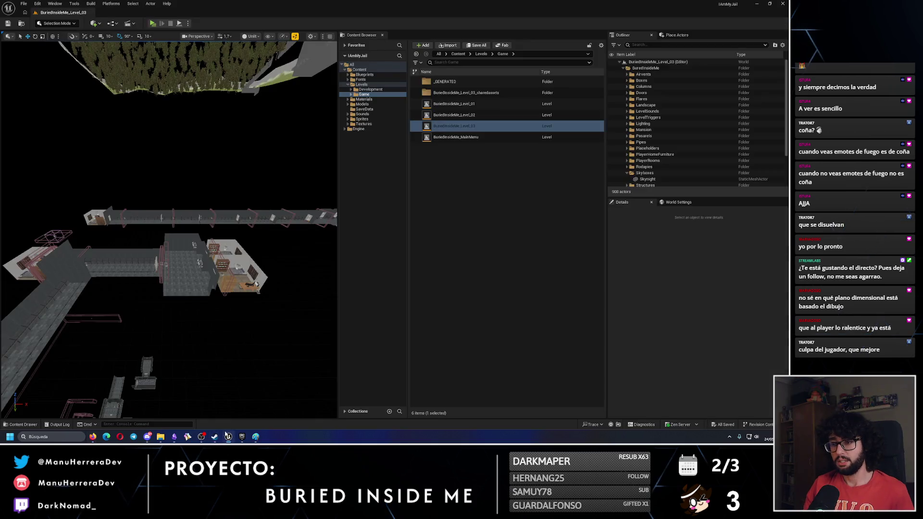
Fly the camera through the BuriedInsideMe_Level_03 bunker rooms to check the layout.
mouse_move(169, 216)
left_mouse_down()
mouse_move(177, 207)
mouse_move(169, 197)
mouse_move(197, 221)
mouse_move(197, 255)
left_mouse_up()
scroll(199, 253, "down", 1)
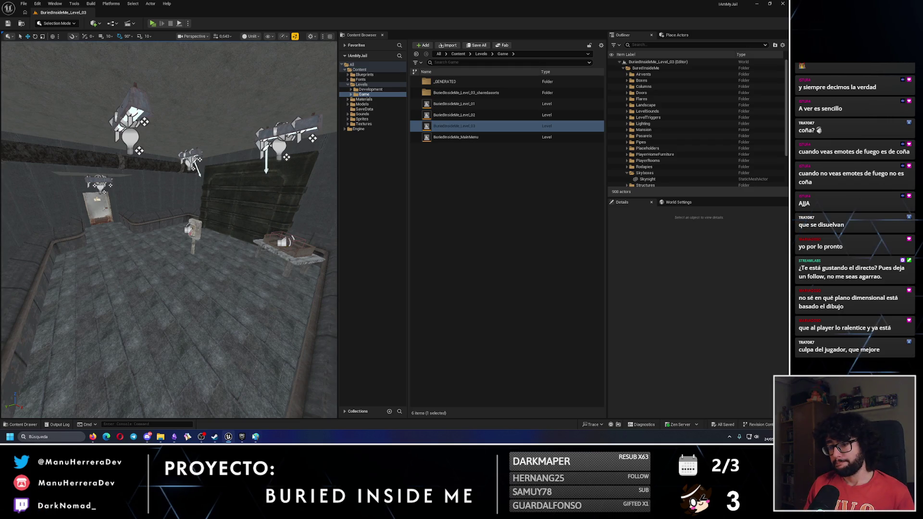
left_click(244, 438)
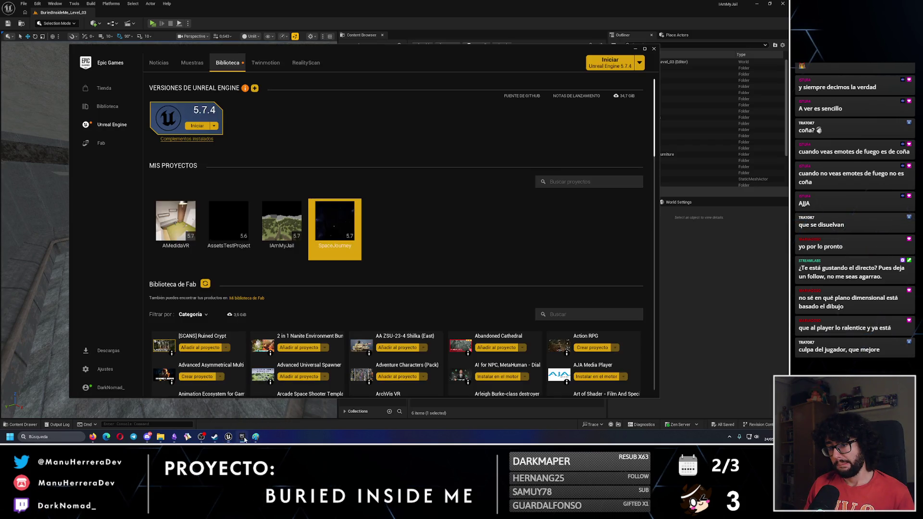
Hide the Epic Games Launcher and return to the Obsidian Level Design note.
left_click(244, 438)
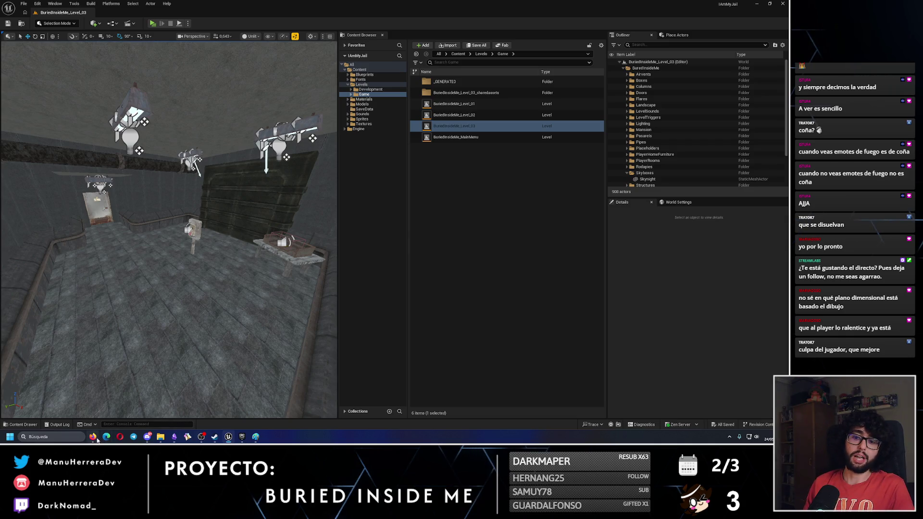
left_click(174, 438)
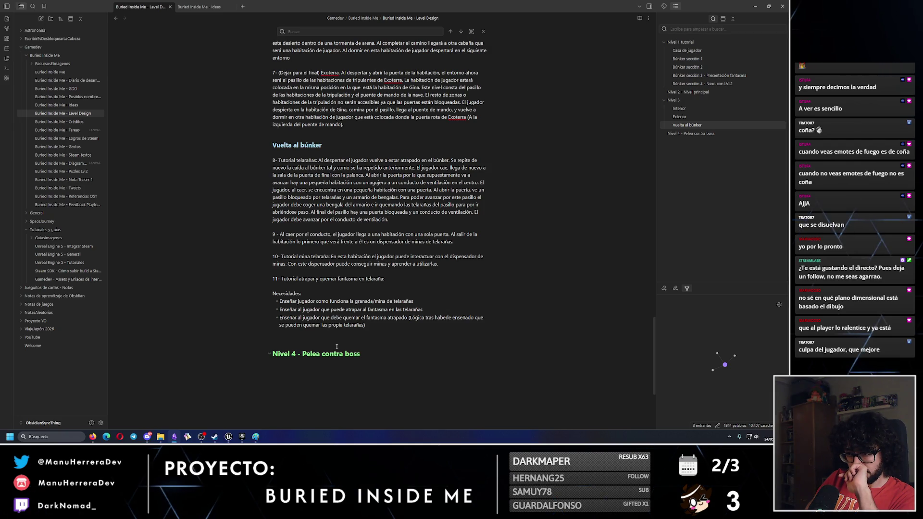
Undo the old corridor sketch in Paint until the canvas is blank.
left_click(255, 436)
key("ctrl+z")
key("ctrl+z")
key("ctrl+z")
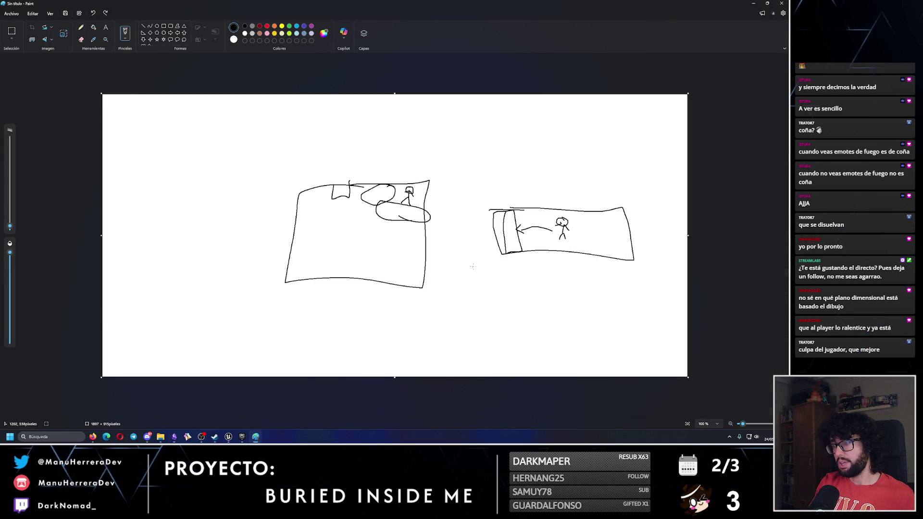
key("ctrl+z")
key("ctrl+z")
key("ctrl+z")
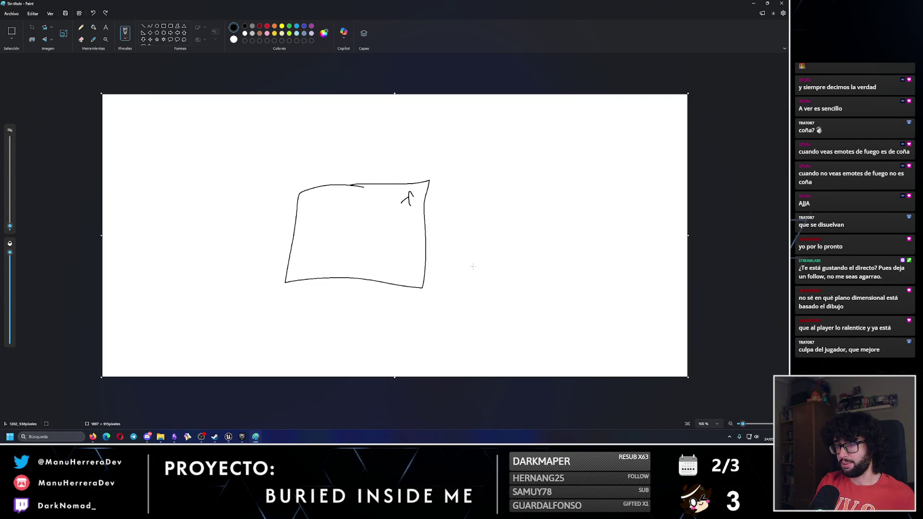
key("ctrl+z")
Draw an open box, a rock, a sloping plank and a downward arrow, undoing stray strokes.
mouse_move(644, 222)
left_mouse_down()
mouse_move(575, 222)
mouse_move(543, 285)
mouse_move(572, 307)
left_mouse_up()
mouse_move(405, 285)
left_mouse_down()
mouse_move(431, 302)
mouse_move(424, 289)
left_mouse_up()
mouse_move(324, 296)
left_mouse_down()
mouse_move(397, 285)
mouse_move(524, 221)
left_mouse_up()
key("ctrl+z")
left_click_drag(304, 290, 483, 244)
key("ctrl+z")
mouse_move(303, 278)
left_mouse_down()
mouse_move(304, 307)
mouse_move(500, 245)
mouse_move(478, 229)
mouse_move(312, 287)
mouse_move(329, 263)
mouse_move(316, 230)
mouse_move(439, 224)
left_mouse_up()
key("ctrl+z")
left_click_drag(479, 269, 495, 297)
mouse_move(500, 225)
left_mouse_down()
mouse_move(569, 190)
mouse_move(583, 211)
left_mouse_up()
key("ctrl+z")
key("ctrl+z")
key("ctrl+z")
Remove stray strokes and add a boulder stroke, the figure's head and a big arc arrow to the box.
key("ctrl+z")
key("ctrl+z")
key("ctrl+z")
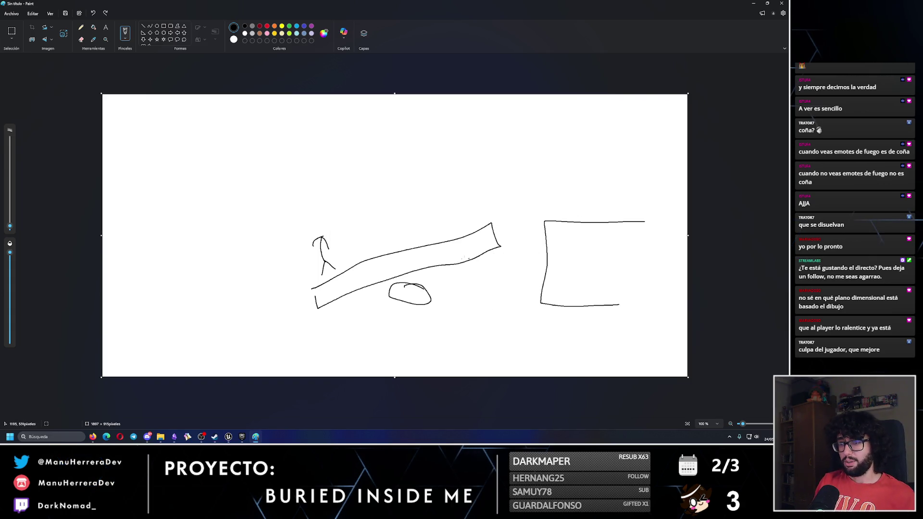
key("ctrl+z")
mouse_move(465, 299)
left_mouse_down()
mouse_move(484, 303)
mouse_move(465, 298)
mouse_move(477, 298)
mouse_move(450, 267)
mouse_move(439, 291)
mouse_move(497, 315)
mouse_move(499, 286)
left_mouse_up()
left_click_drag(325, 269, 334, 271)
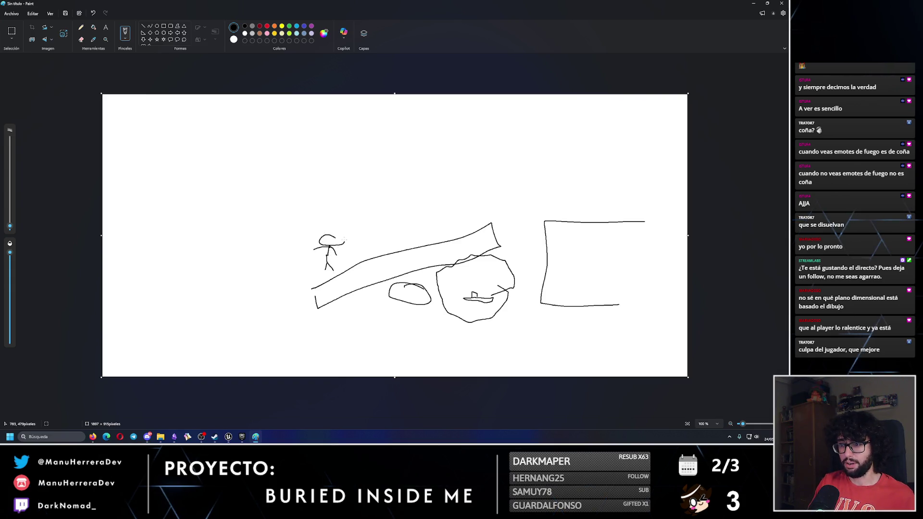
mouse_move(346, 253)
left_mouse_down()
mouse_move(534, 182)
mouse_move(557, 195)
mouse_move(542, 191)
left_mouse_up()
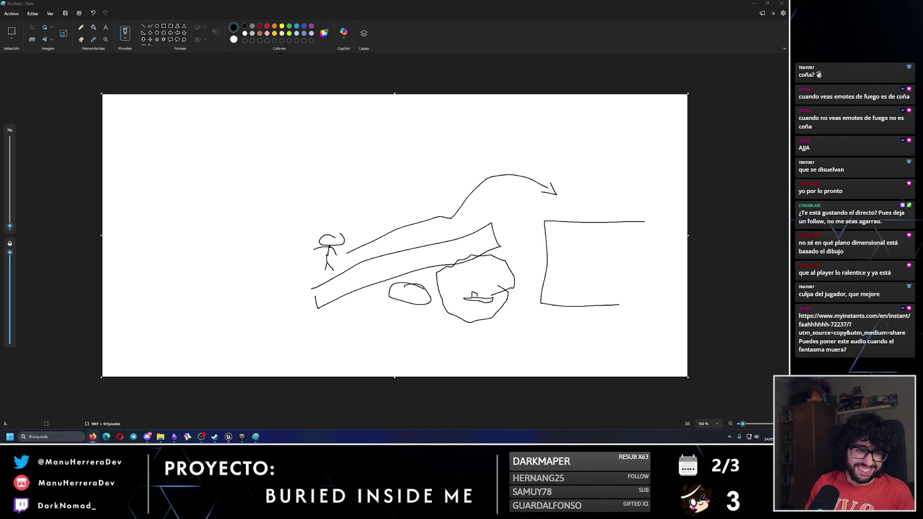
left_click(93, 437)
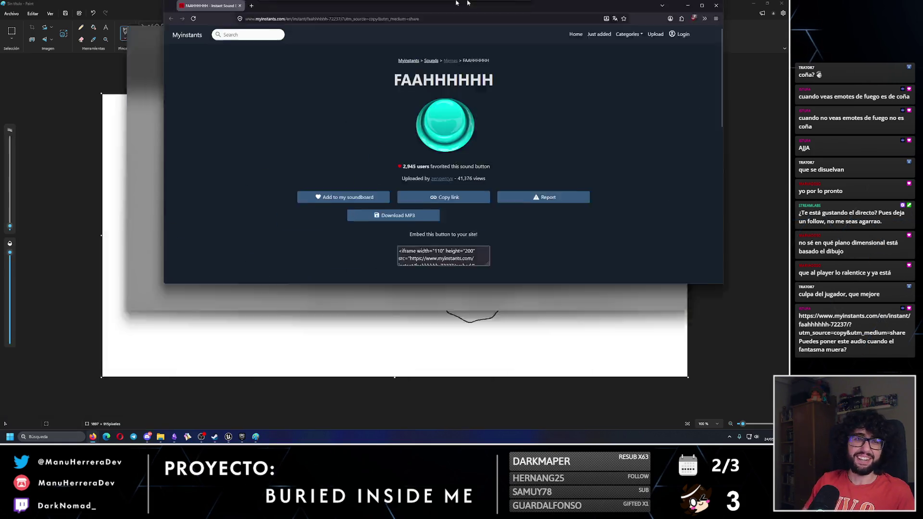
Browse to the Myinstants Memes soundboard and play a couple of sounds, including '-_-'.
left_click(403, 62)
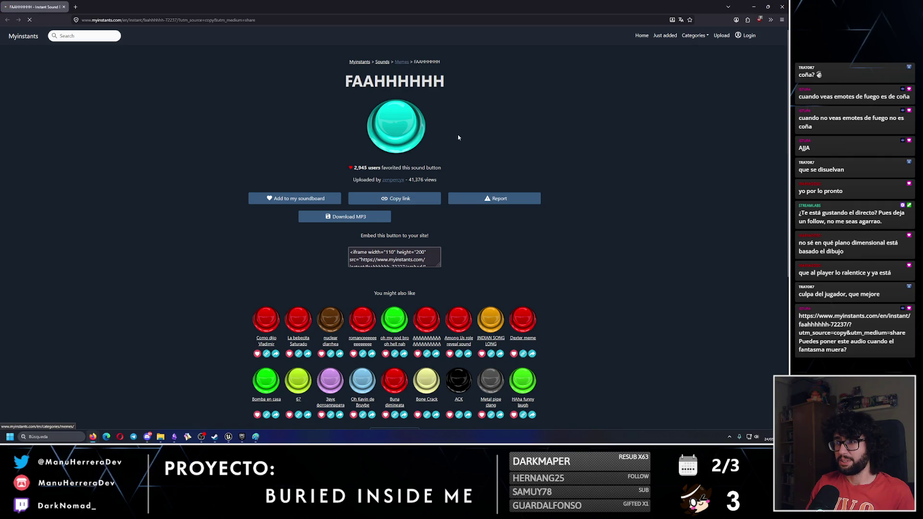
left_click(269, 89)
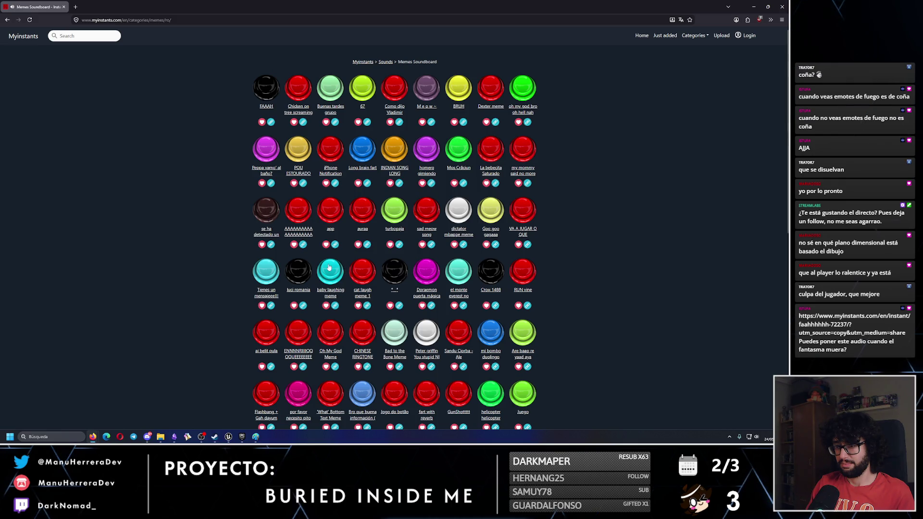
scroll(362, 257, "down", 1)
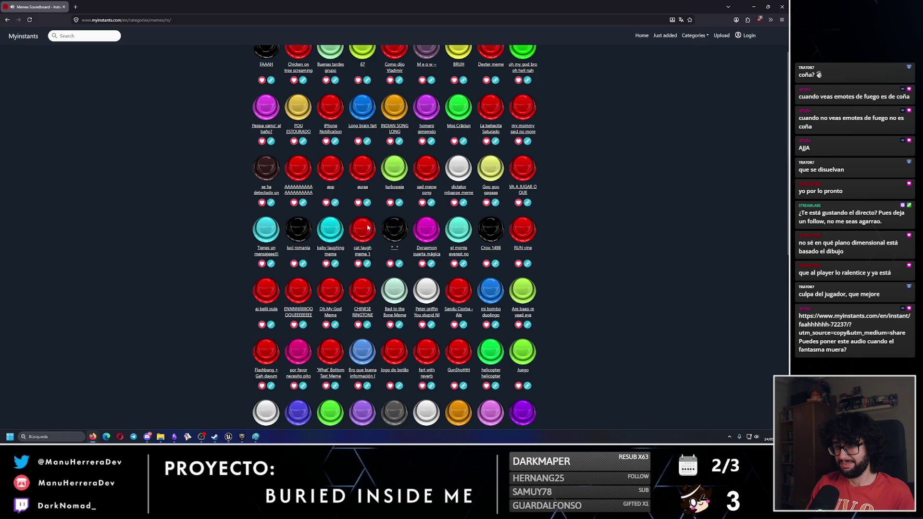
left_click(392, 237)
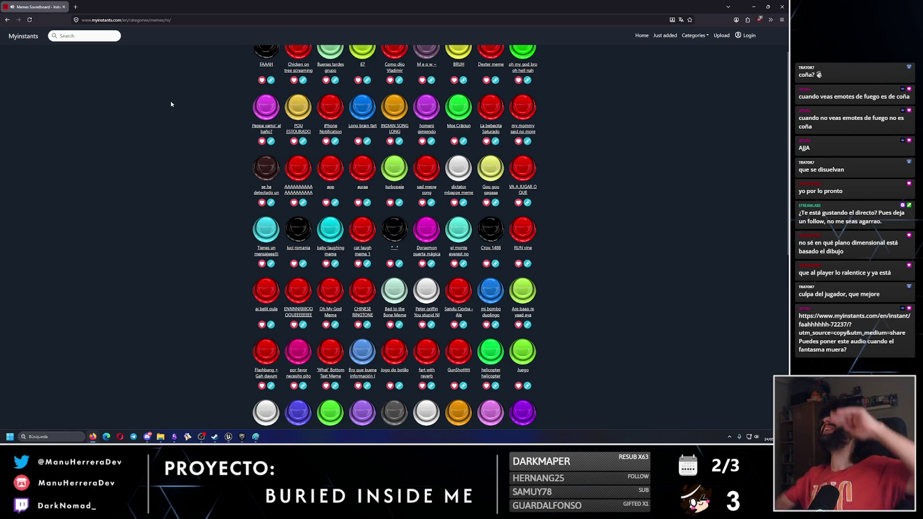
key("alt+Tab")
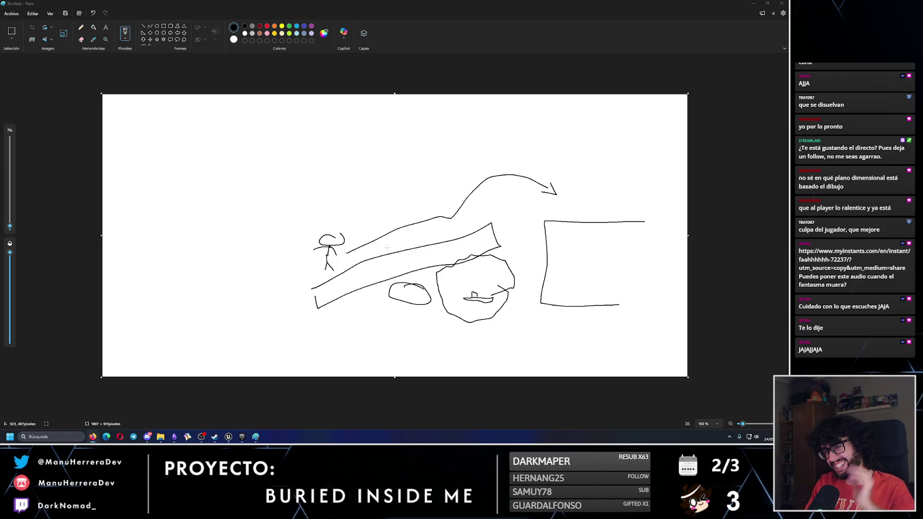
Close Paint and discard the sketch without saving.
left_click(782, 3)
left_click(398, 229)
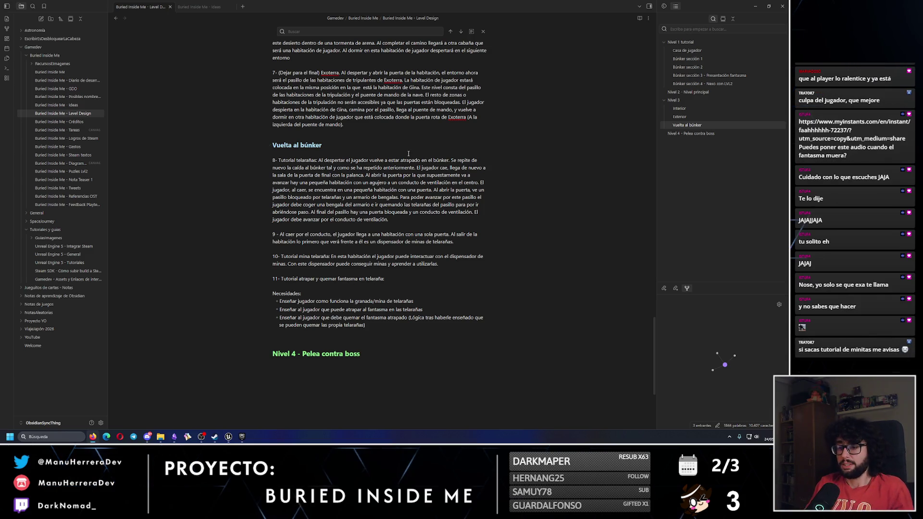
Close the in-note search bar so the Level Design note's full text shows.
left_click(482, 31)
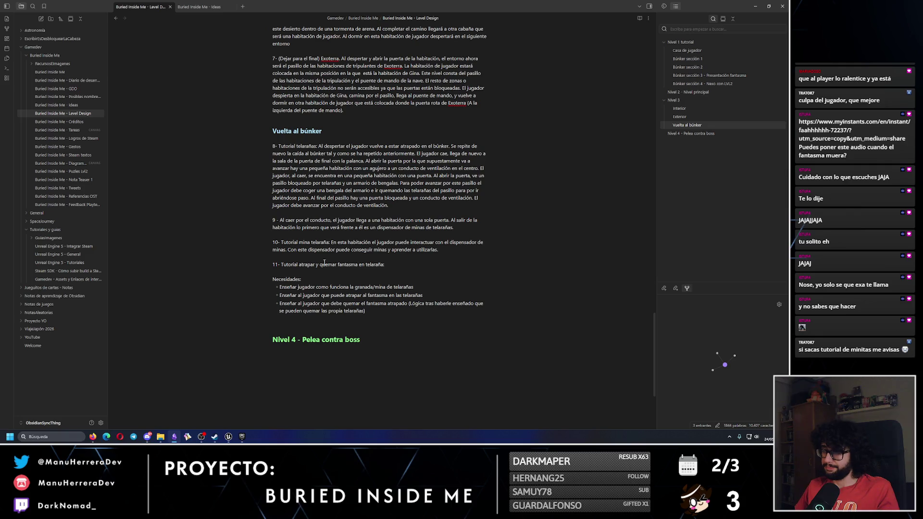
key("alt+Tab")
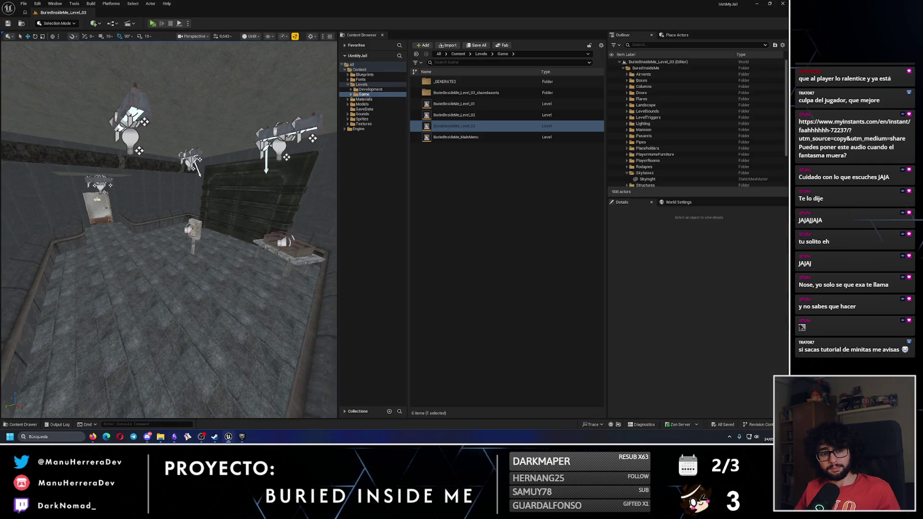
left_click(177, 439)
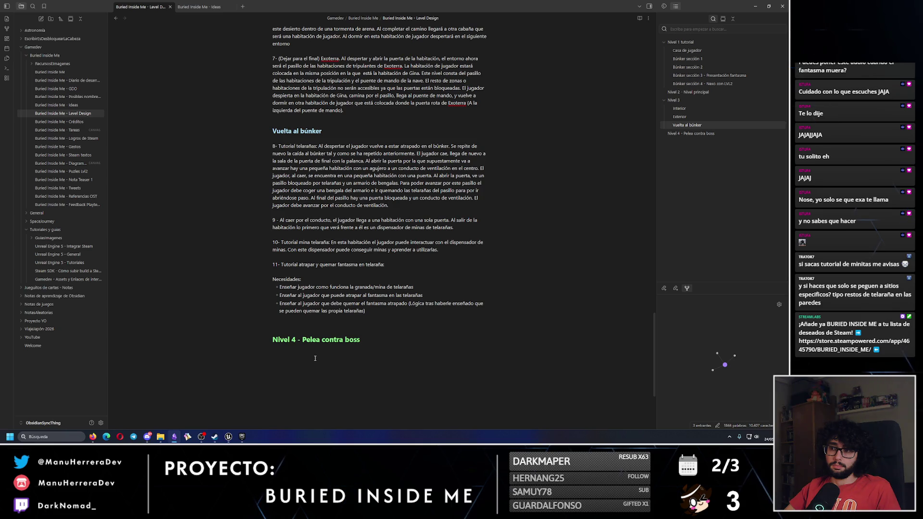
Tag step 10 '(POR DEFINIR)' and note it ends like the previous step, falling through a duct.
left_click(447, 250)
type("POR DEFINIR")
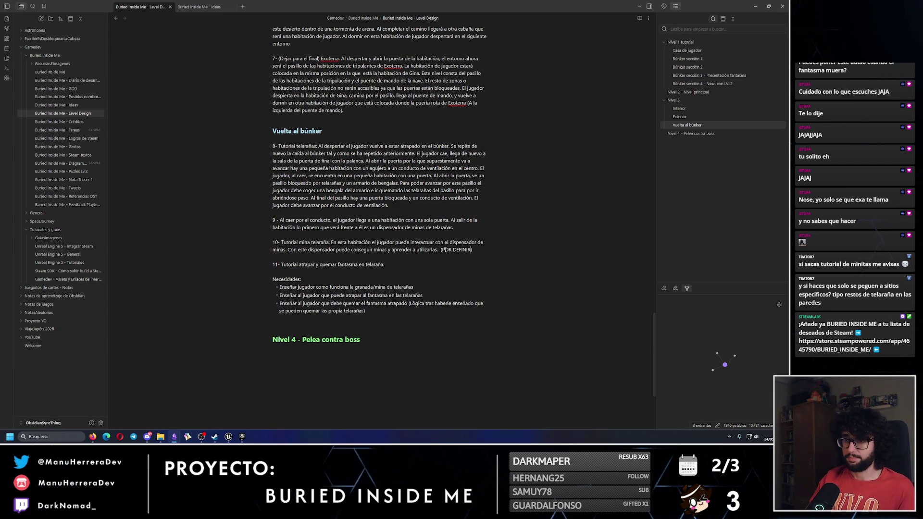
left_click(388, 262)
type("Al acabar")
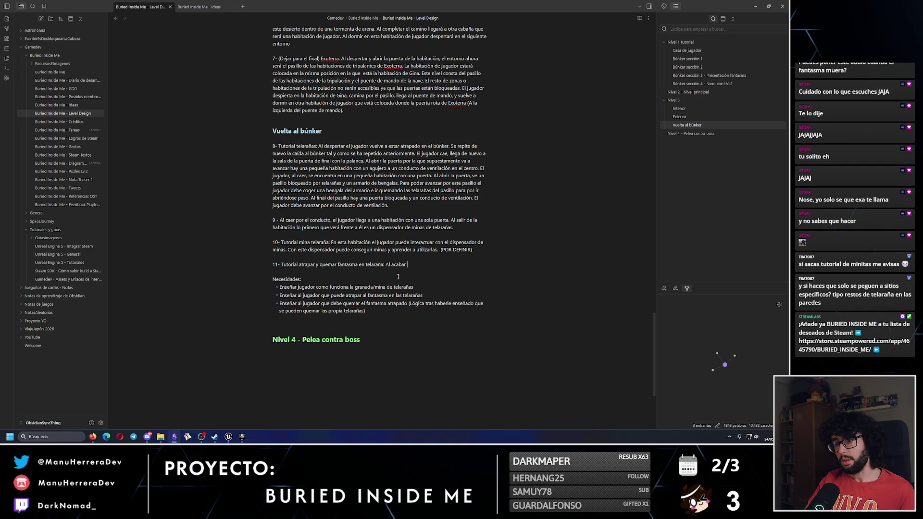
key("BackSpace")
key("BackSpace")
key("BackSpace")
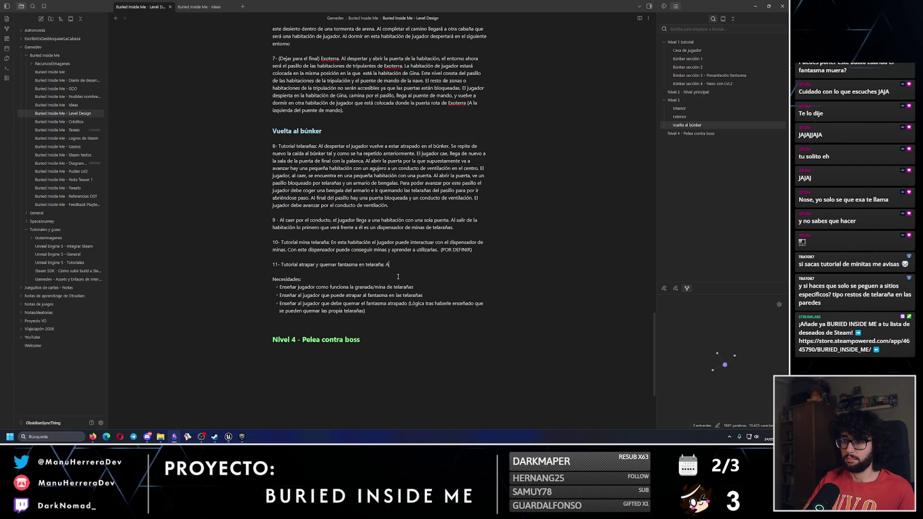
type("Al")
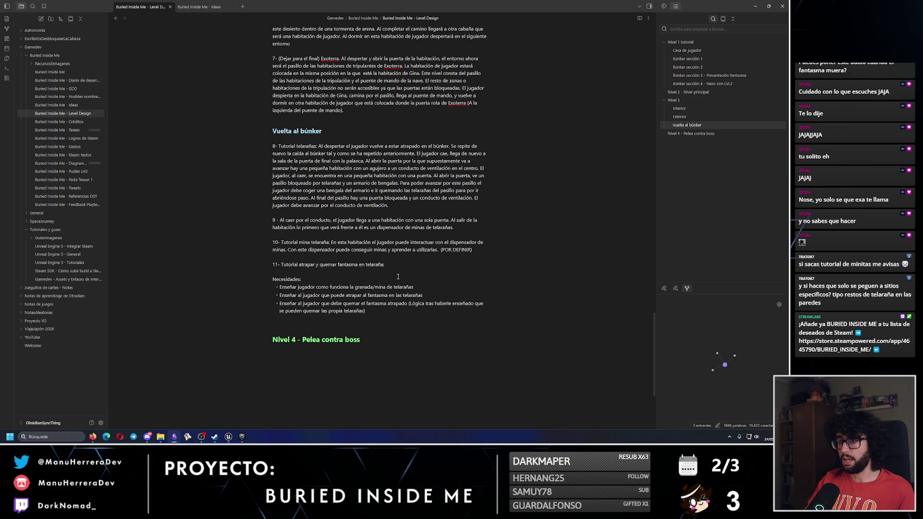
type(" A")
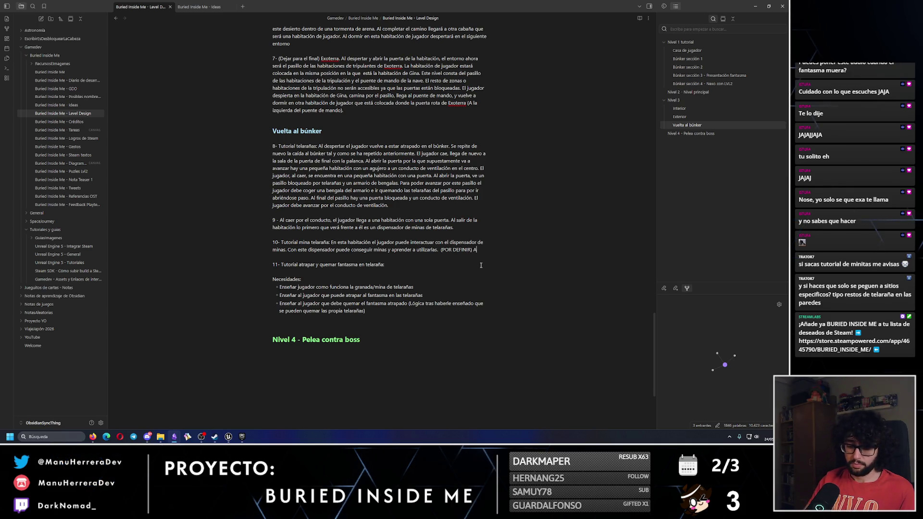
type("caba como en el pa")
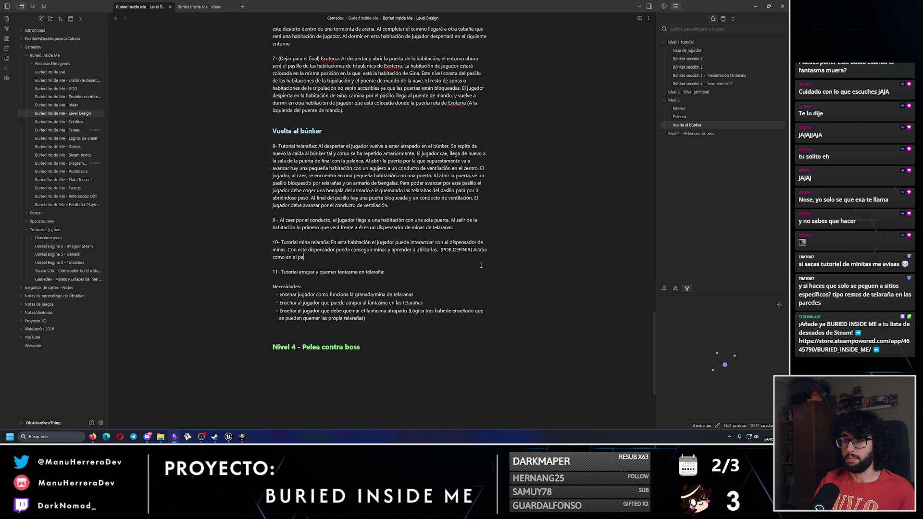
type("so anteriorcaye")
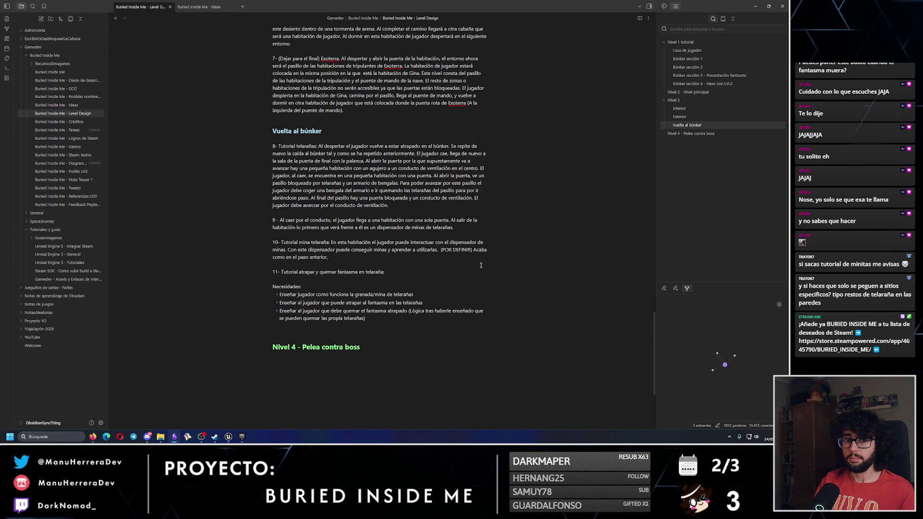
type("ndo ")
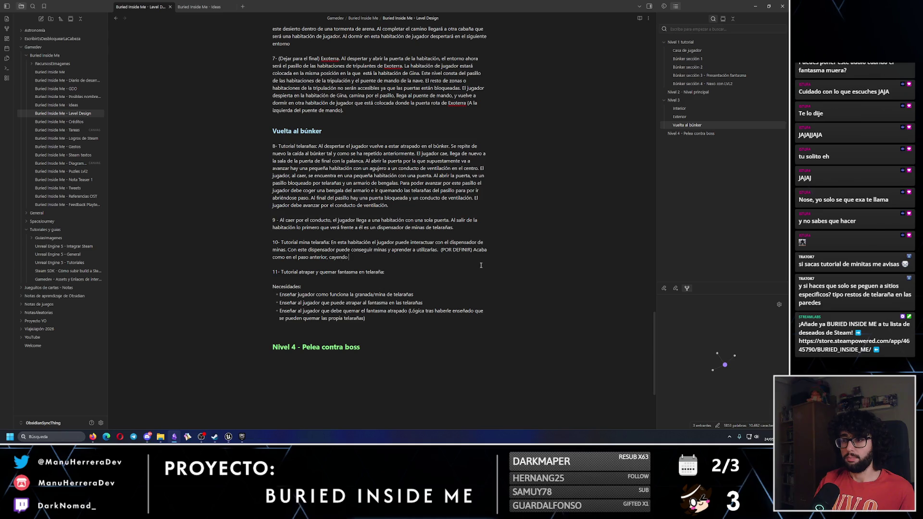
type("por un conu")
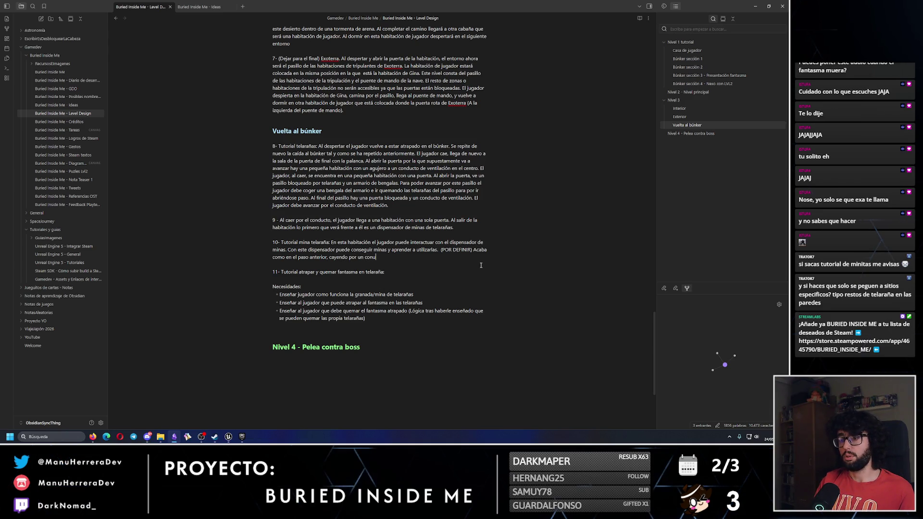
key("BackSpace")
type("ducto a una")
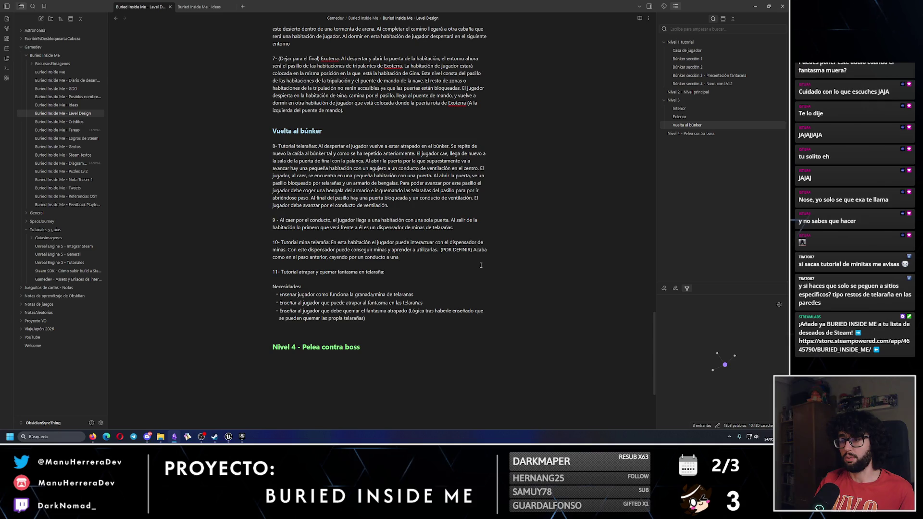
type(" nueva habita")
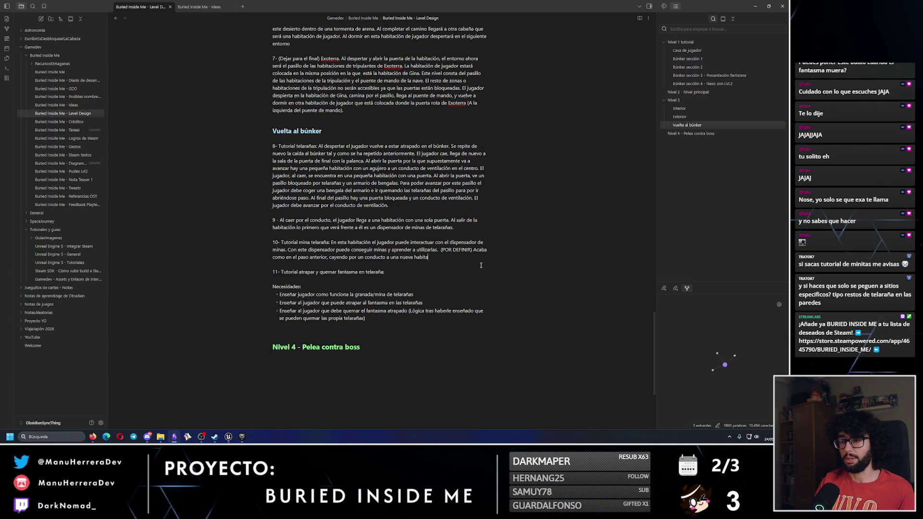
type("ción")
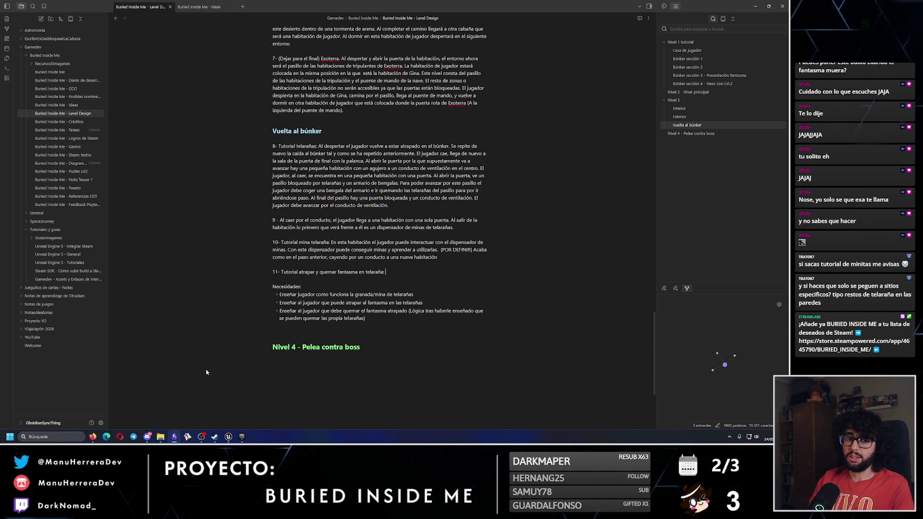
key("alt+Tab")
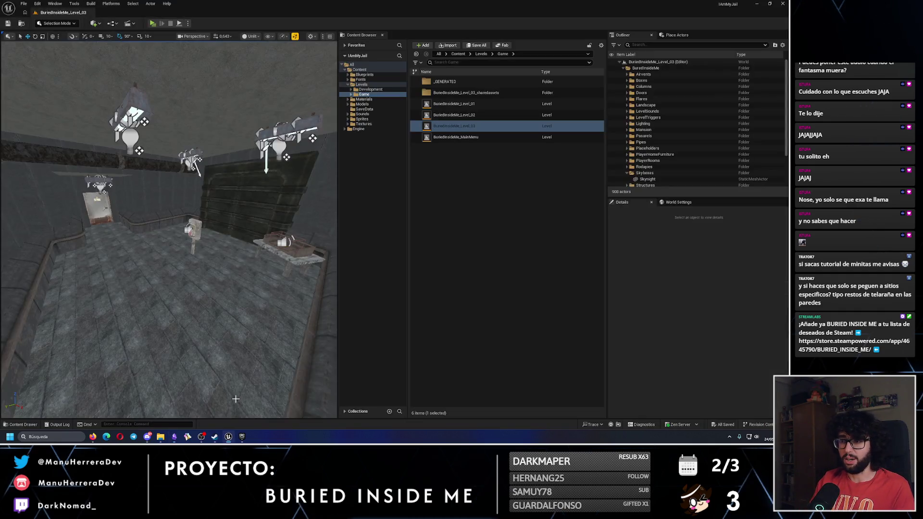
Leave the Unreal Editor and bring back the Buried Inside Me - Level Design note.
scroll(236, 384, "down", 10)
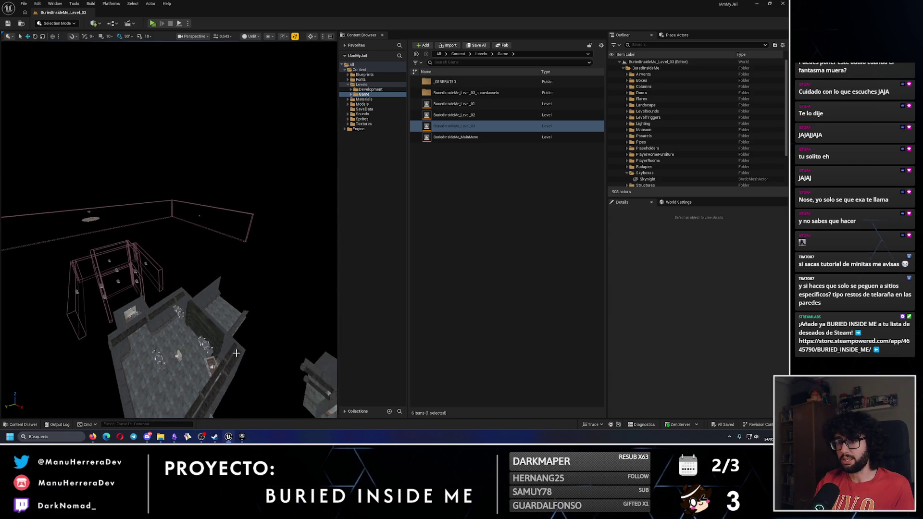
key("alt+Tab")
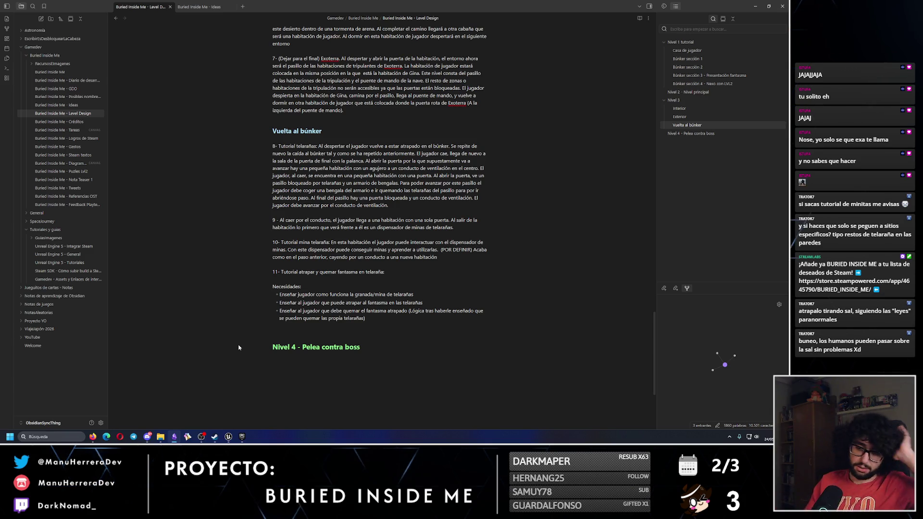
Open the BuriedInsideMe_Level_02 level from the Content Browser.
left_click(229, 437)
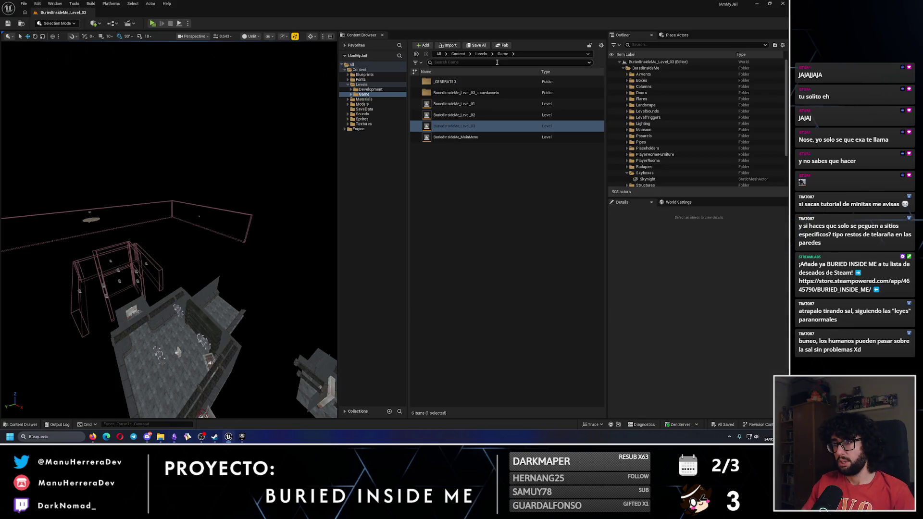
double_click(469, 116)
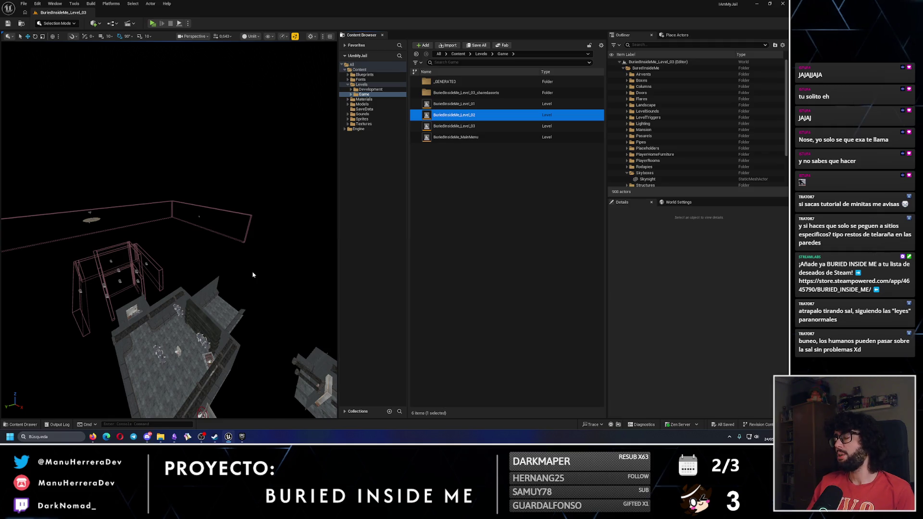
scroll(169, 230, "up", 10)
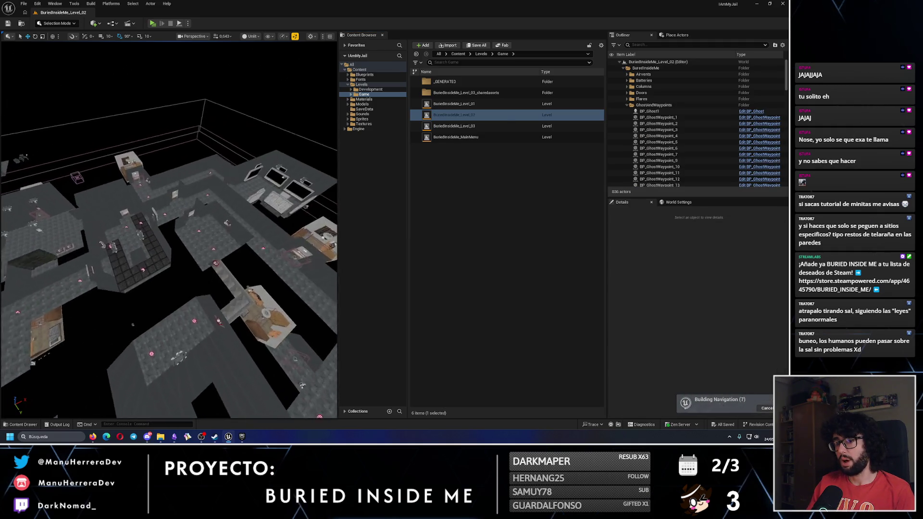
scroll(169, 229, "down", 10)
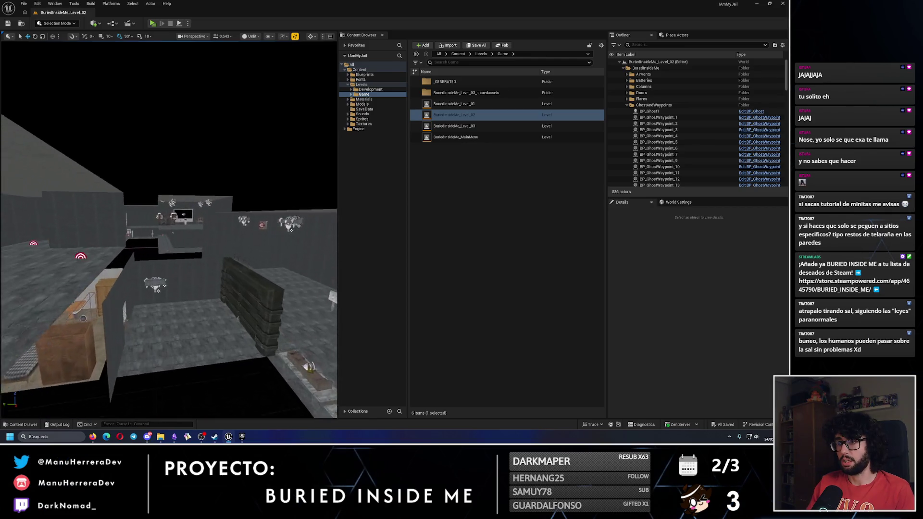
Enable Force Ghost Start Activated on BP_Ghost1 and save the level.
left_click(668, 112)
scroll(715, 371, "down", 2)
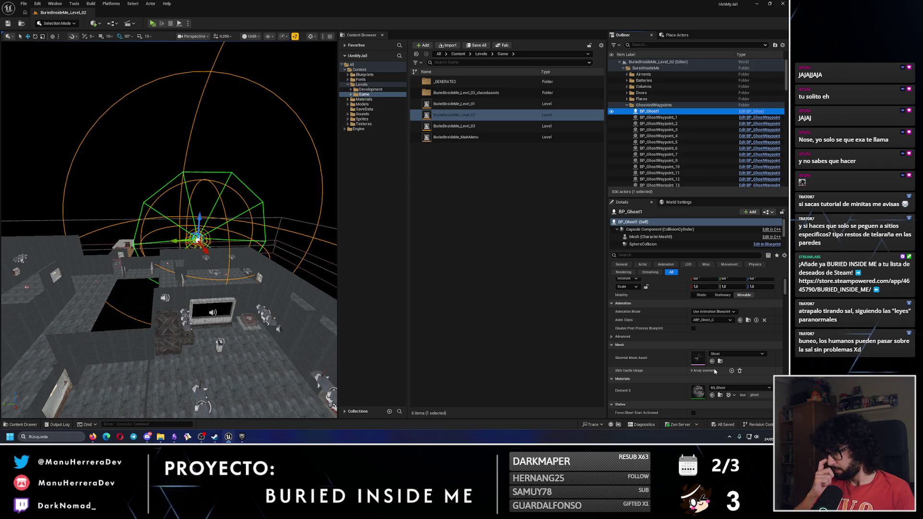
scroll(698, 389, "down", 3)
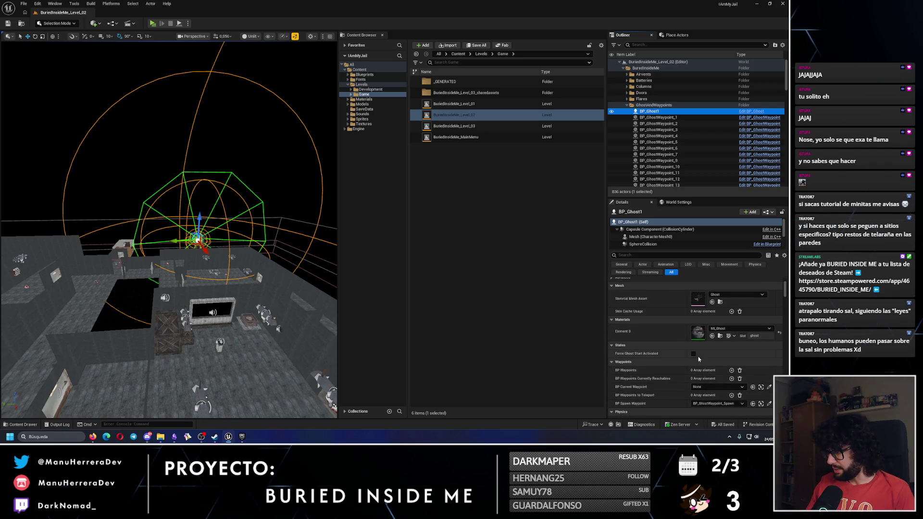
left_click(8, 23)
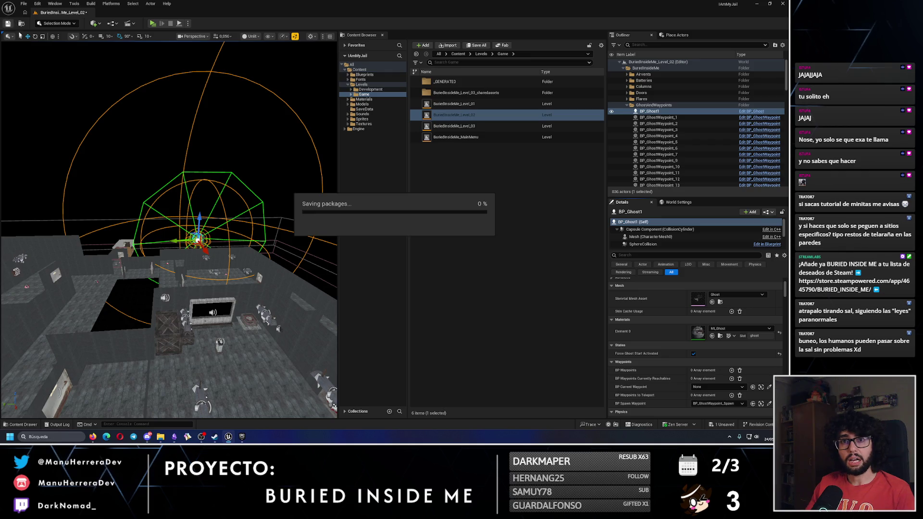
left_click_drag(243, 190, 243, 190)
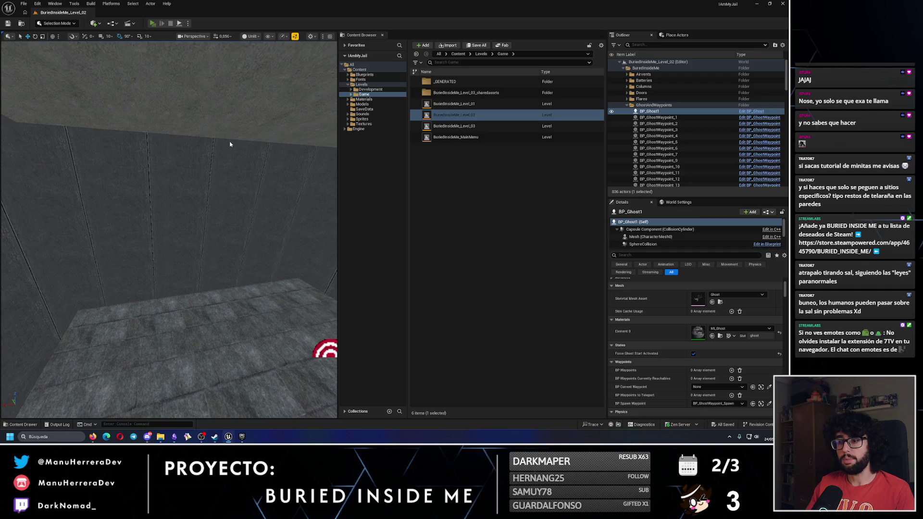
Launch a standalone playtest, take the emergency flare from the box and throw it.
key("alt+p")
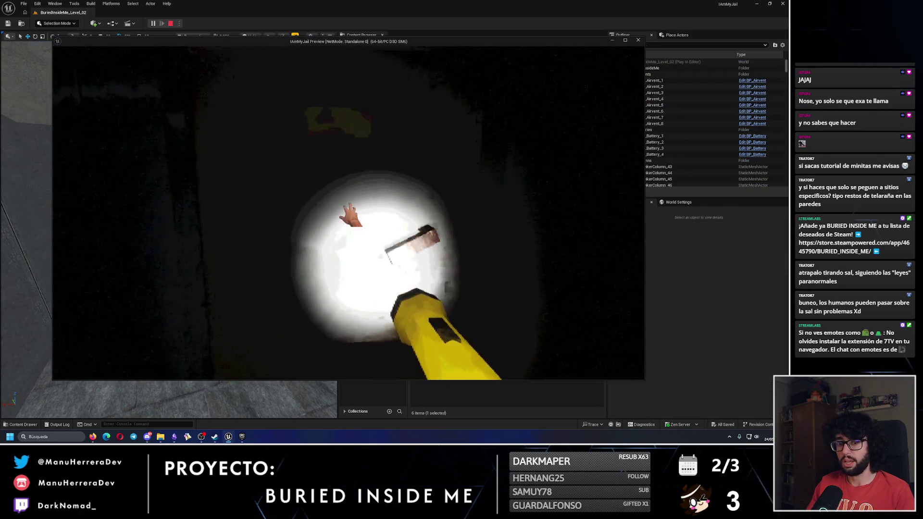
key("shift+w")
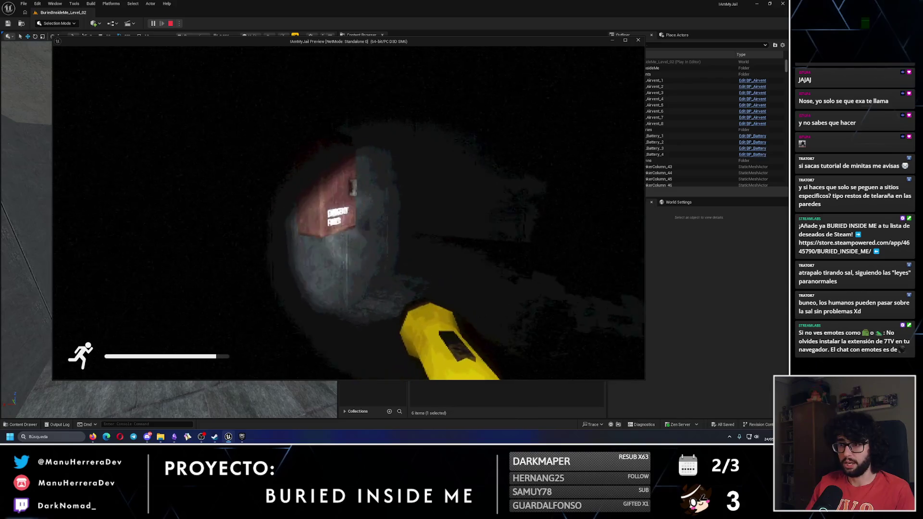
key("e")
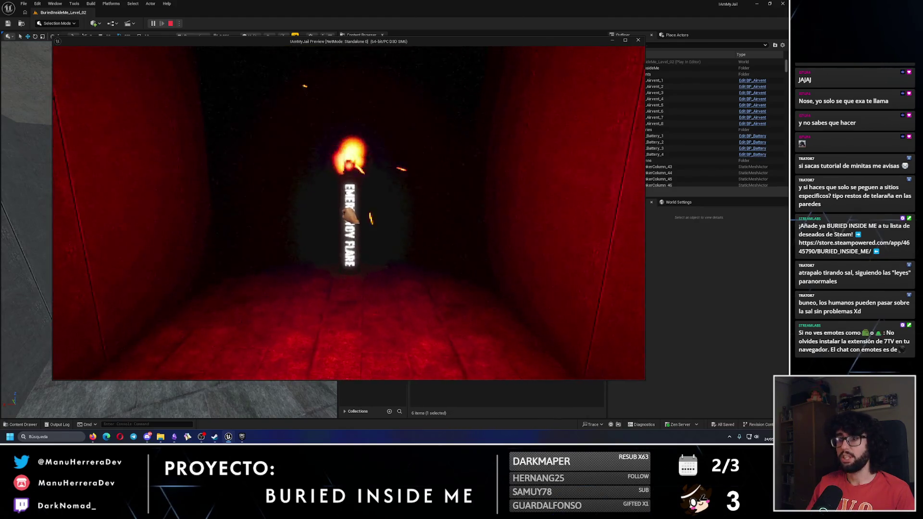
key("g")
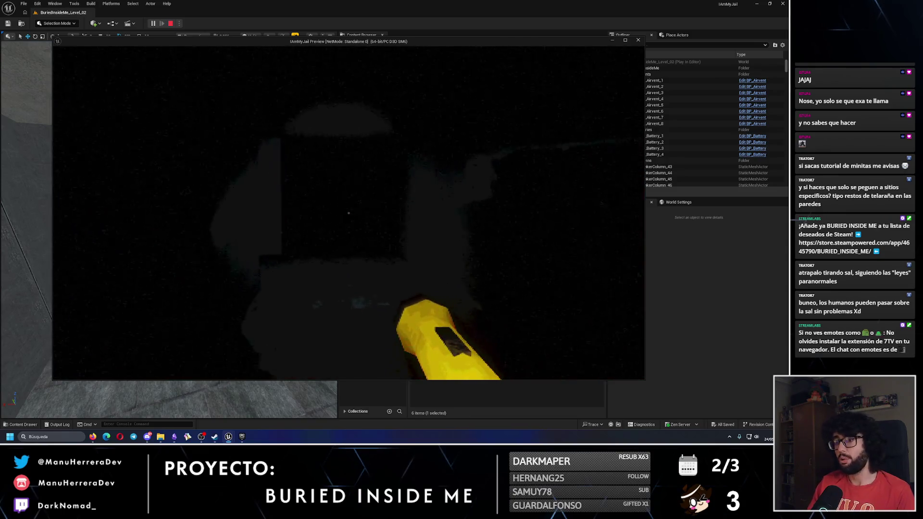
Explore the dark corridors and red-lit room, swapping between flashlight and flare.
key("shift+w")
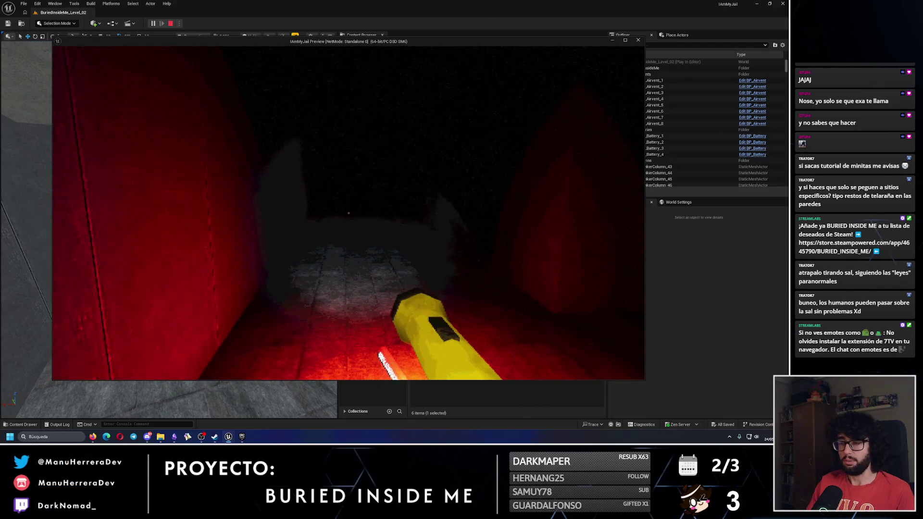
key("shift+w")
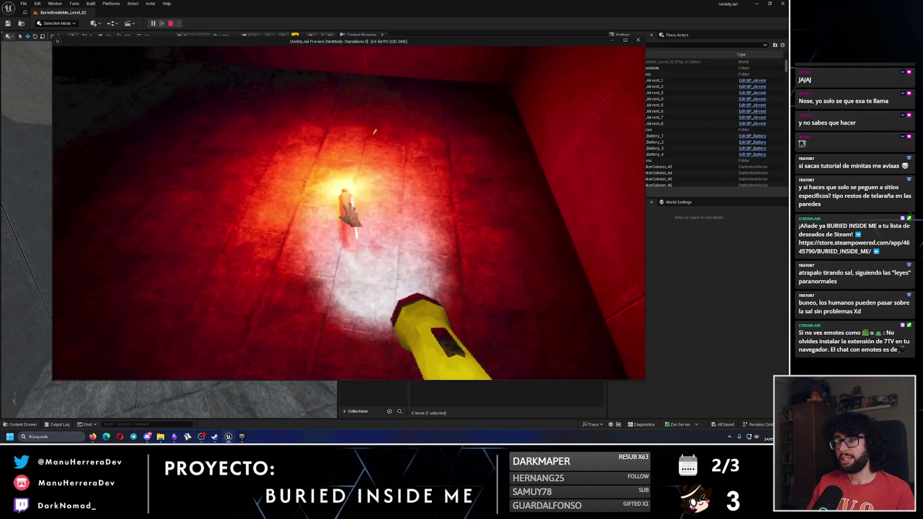
key("e")
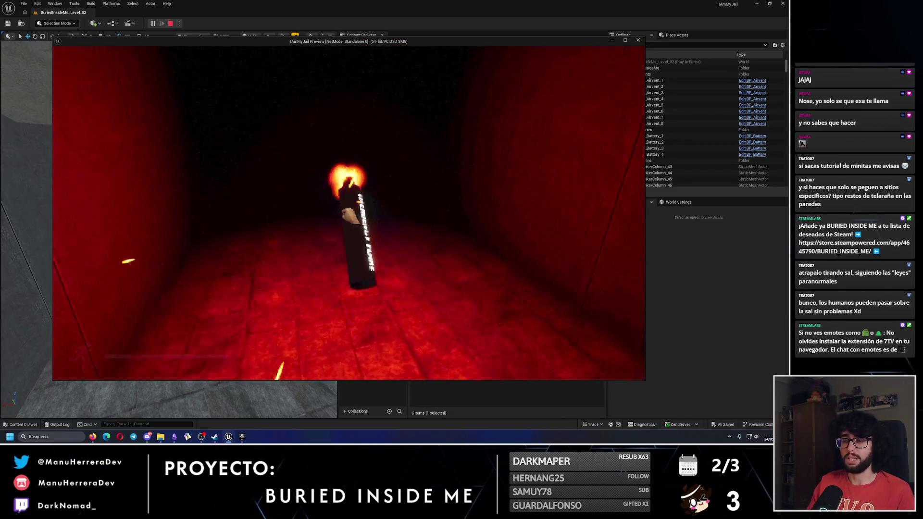
key("shift")
key("e")
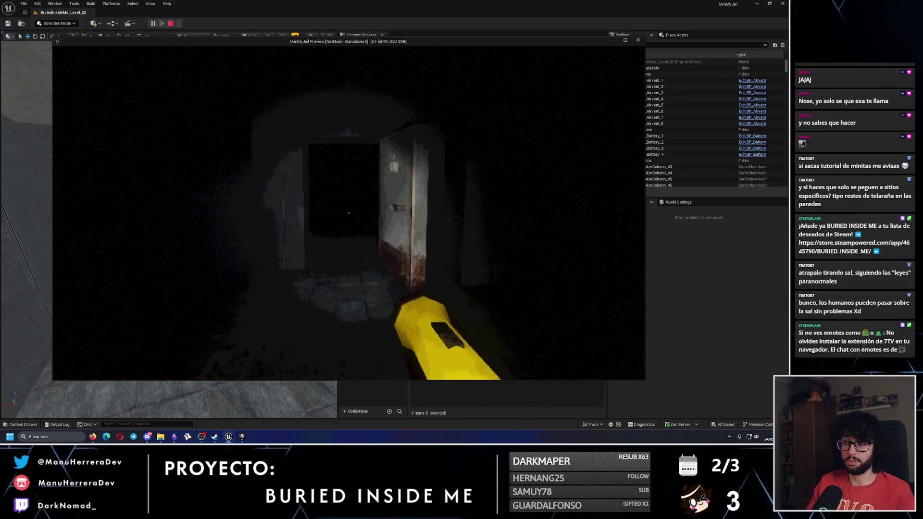
key("w")
key("shift")
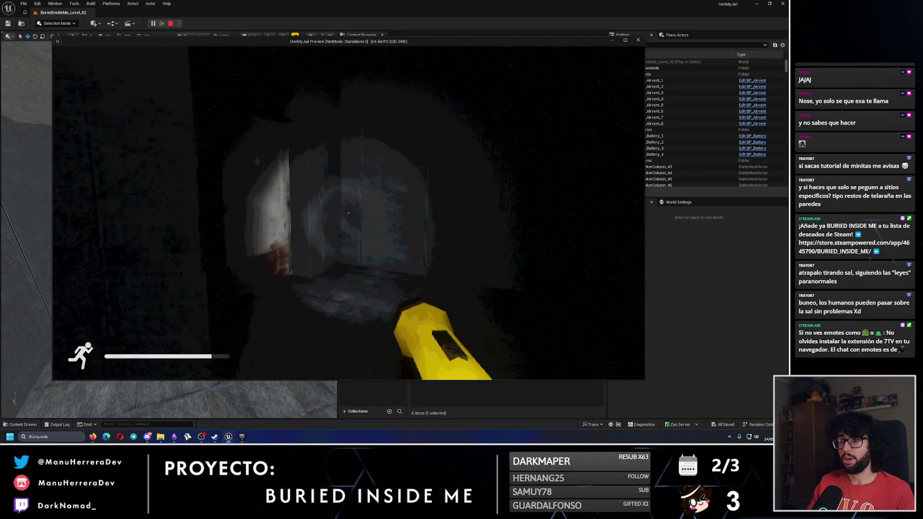
key("w")
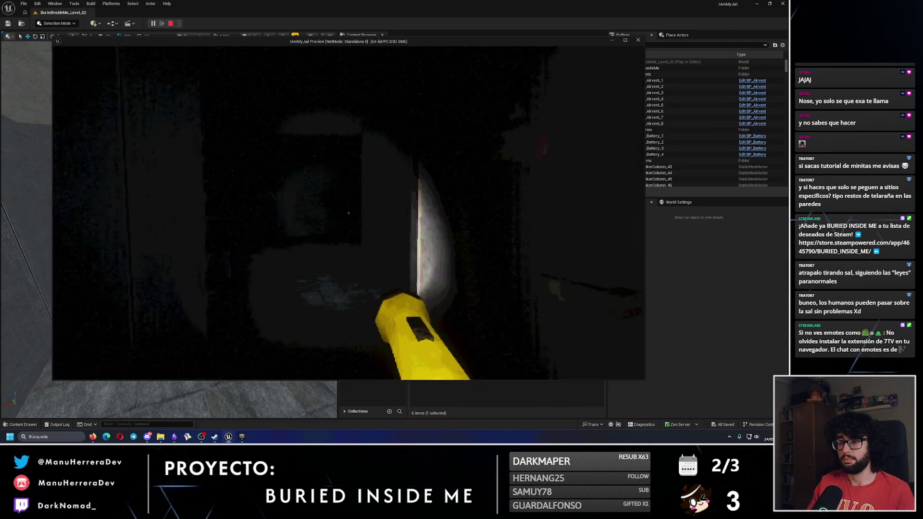
key("shift")
key("shift")
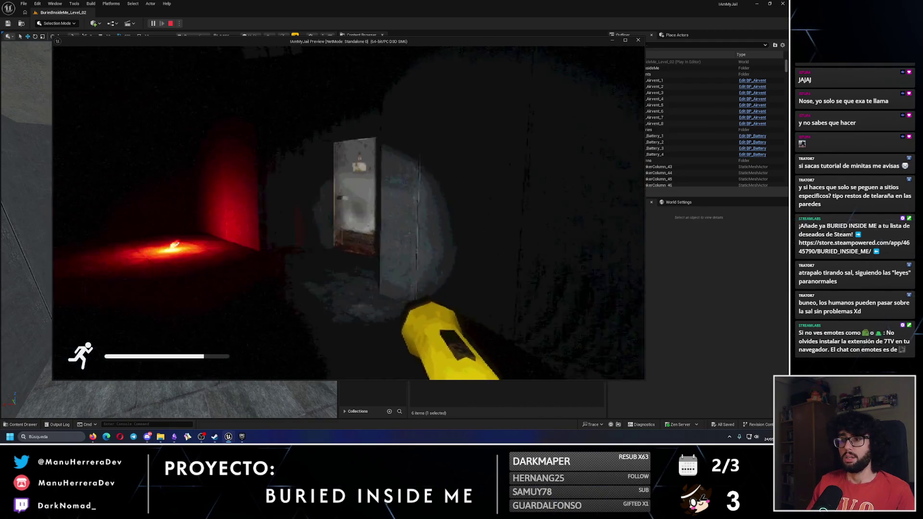
key("shift")
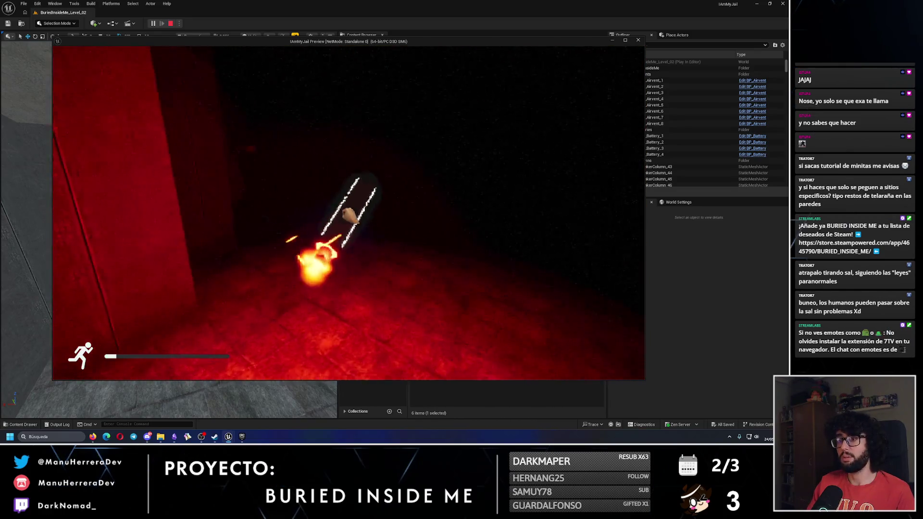
Switch to the flashlight, then draw the flare and throw it onto the floor ahead.
key("1")
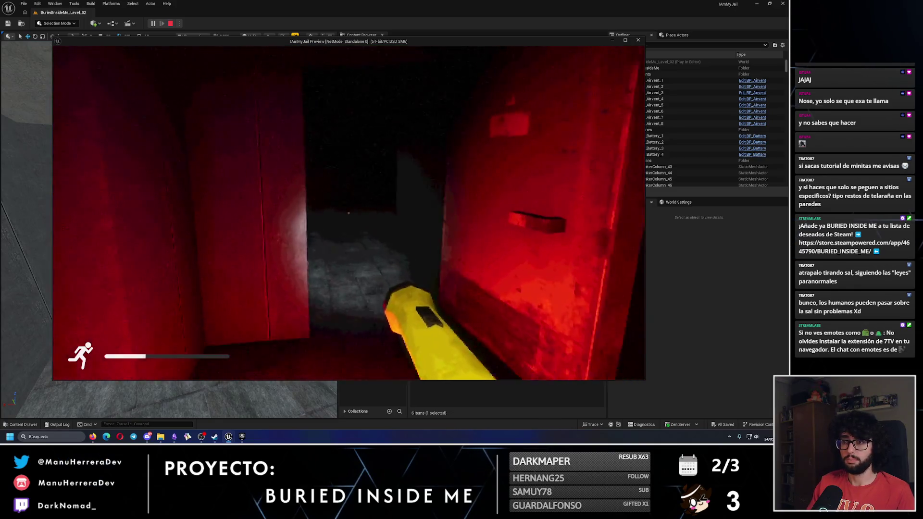
key("2")
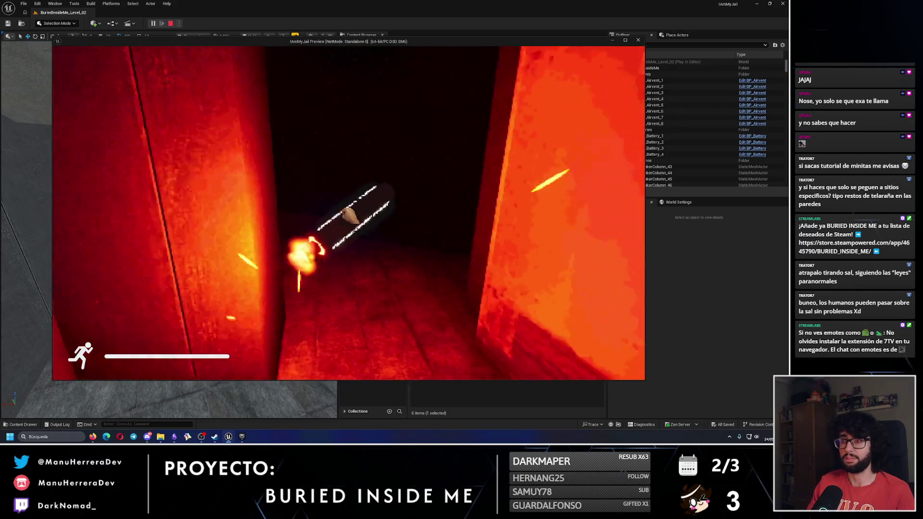
left_click(348, 213)
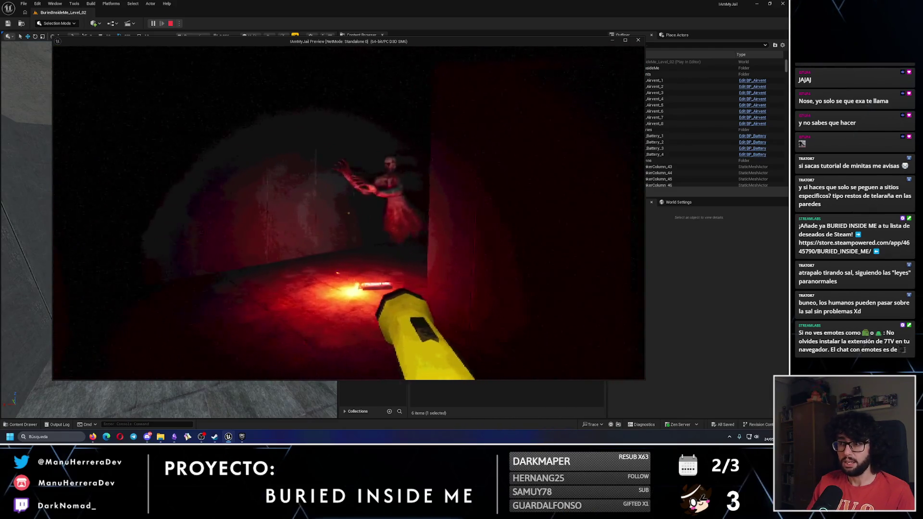
key("shift+w")
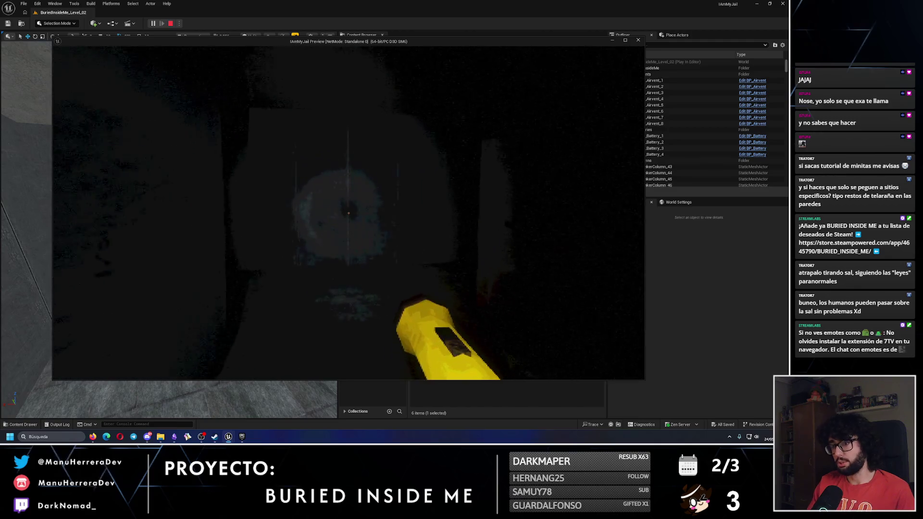
Take and light a flare from the wall box, then throw it down the corridor.
key("shift+w")
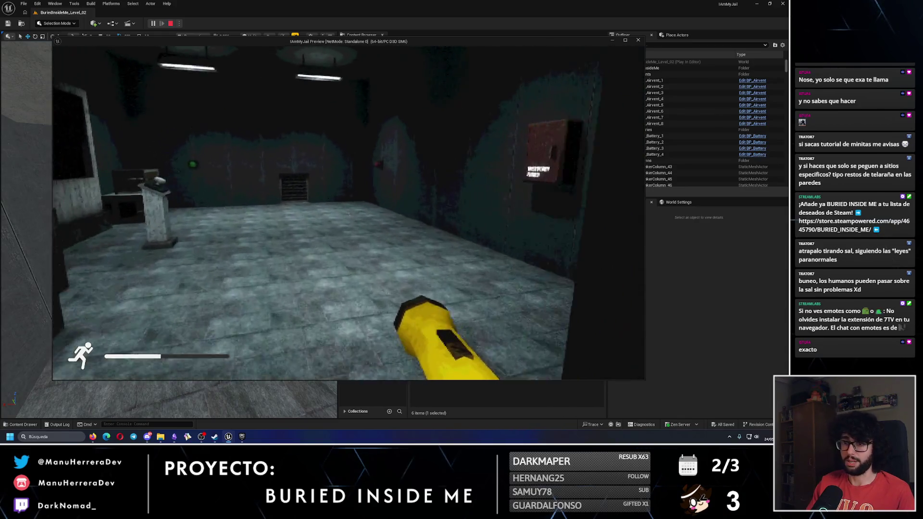
key("e")
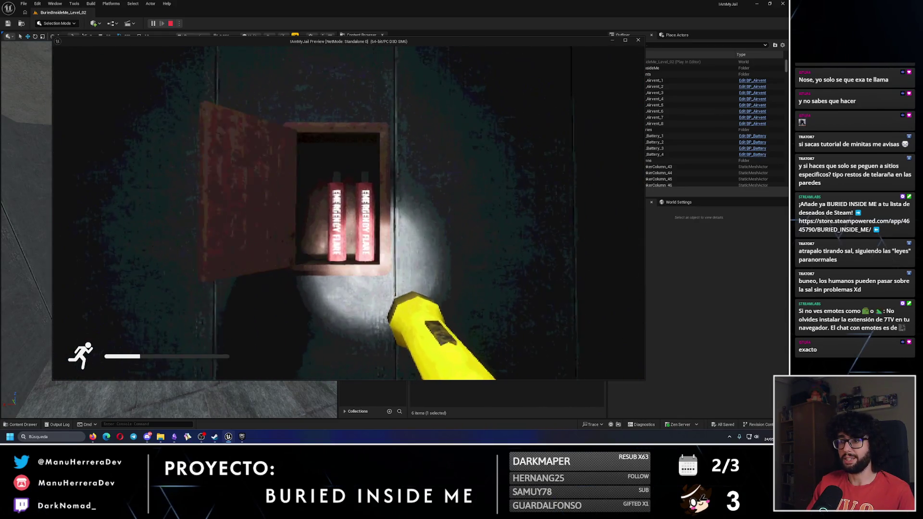
key("e")
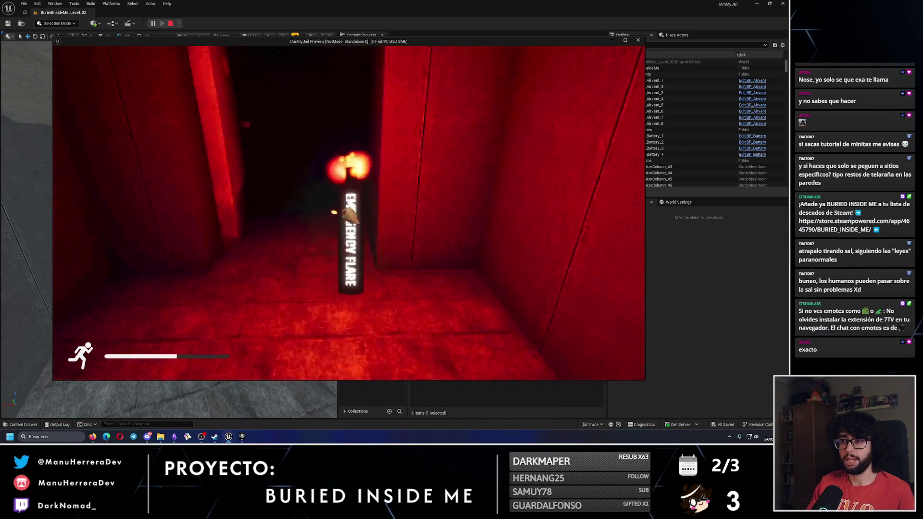
key("g")
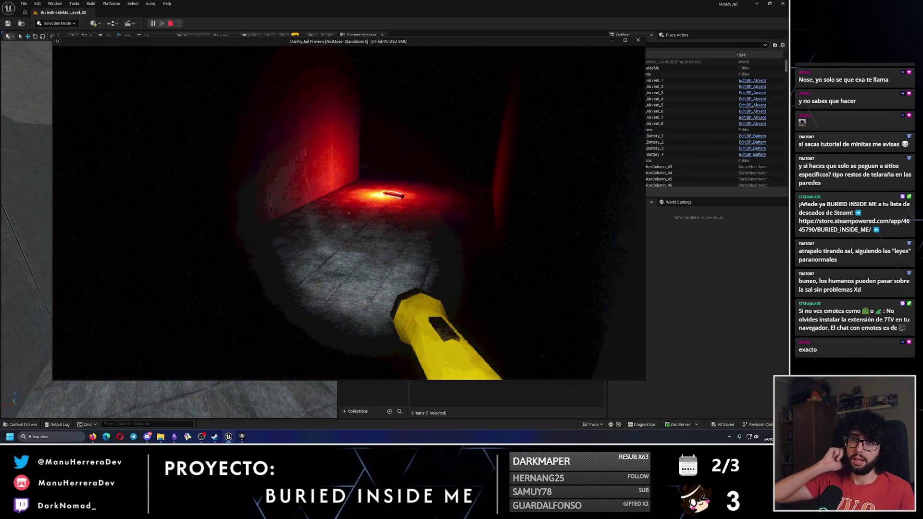
Walk and sprint through the red-lit rooms, then stop the playtest with Esc.
key("w")
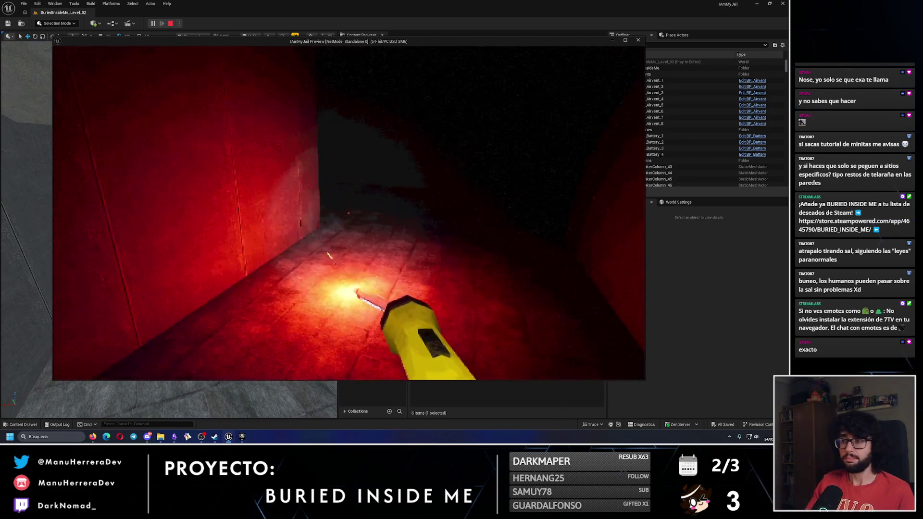
key("shift+w")
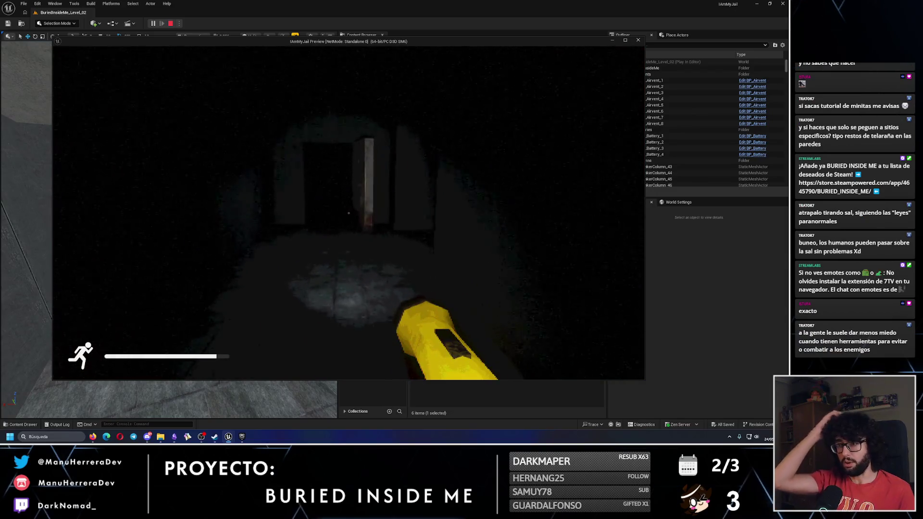
key("w")
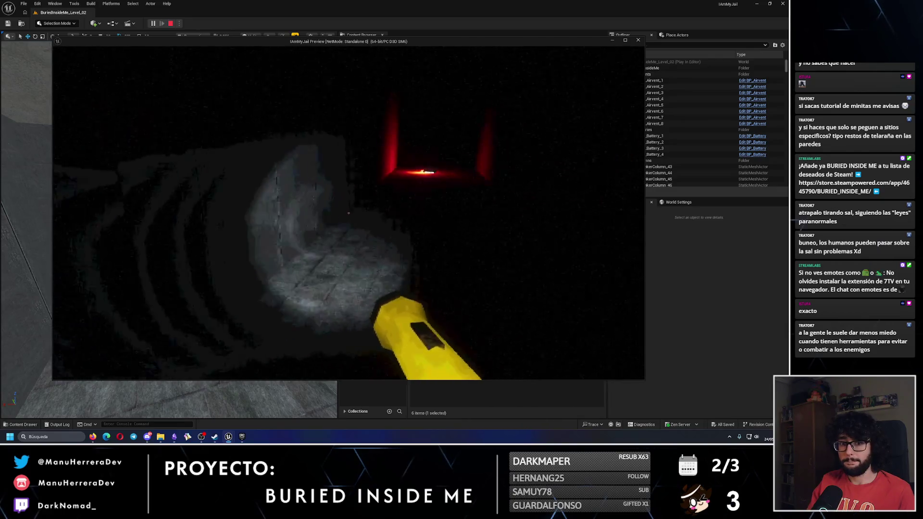
key("w")
key("shift")
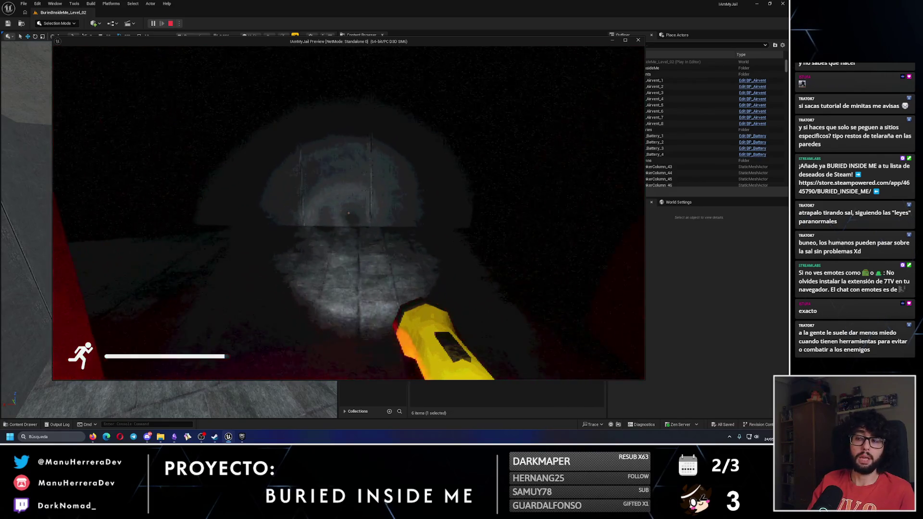
key("Escape")
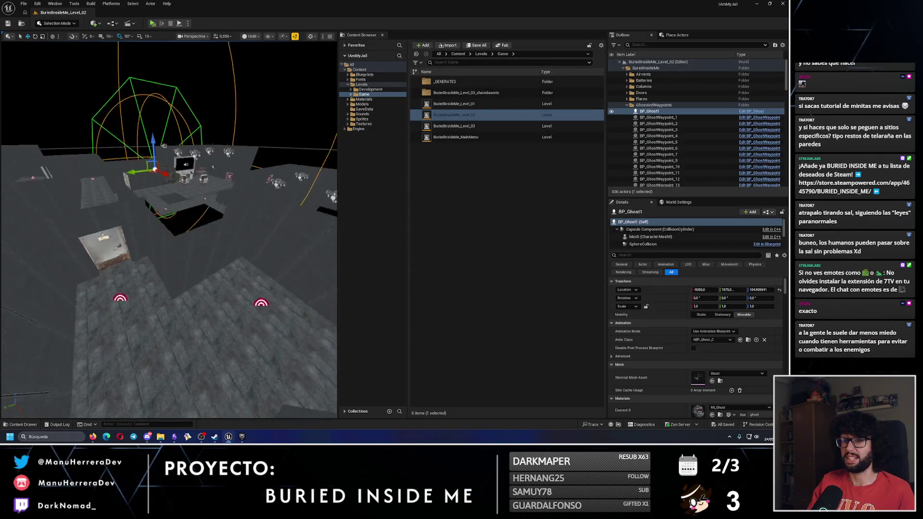
left_click_drag(205, 205, 205, 205)
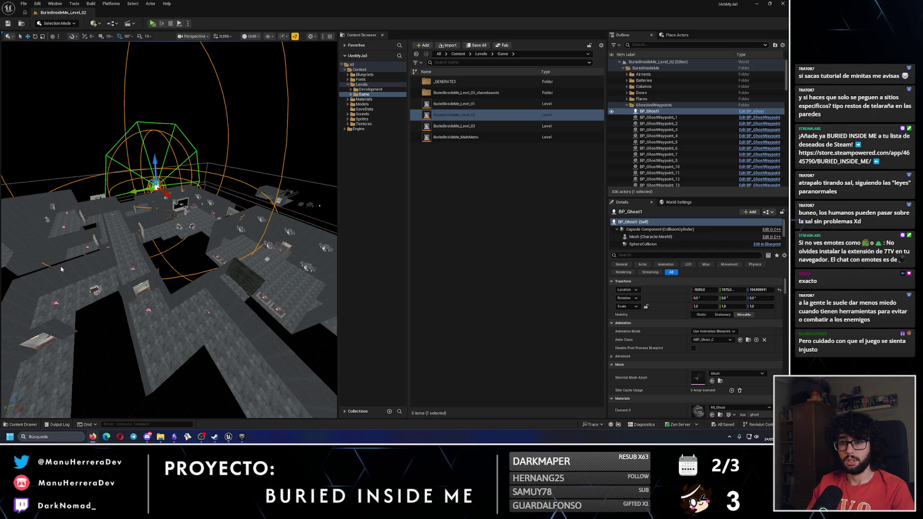
Fly the viewport into the corridor facing BP_Ghost1 and start Play in editor.
mouse_move(98, 236)
left_mouse_down()
mouse_move(110, 218)
mouse_move(109, 242)
mouse_move(117, 233)
left_mouse_up()
left_click_drag(225, 261, 225, 262)
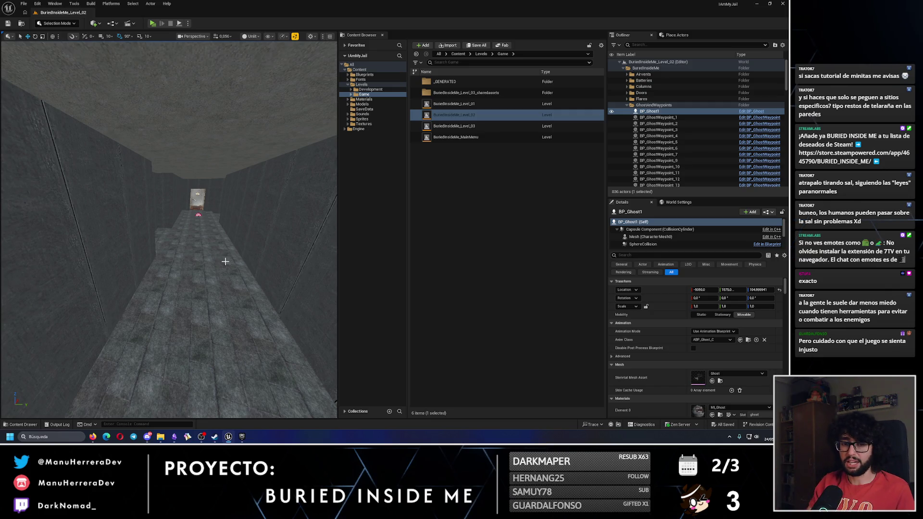
left_click(152, 24)
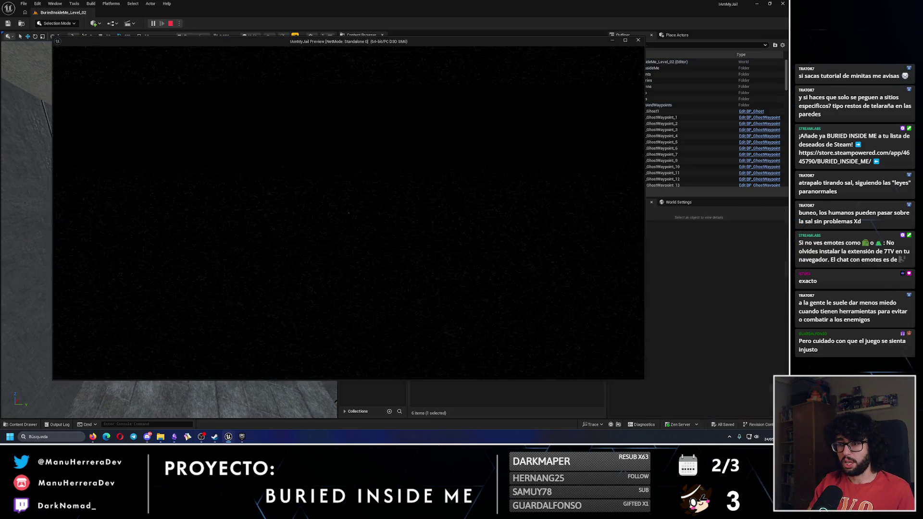
Sprint down the corridor to the wall, then stop the playtest.
key("shift+w")
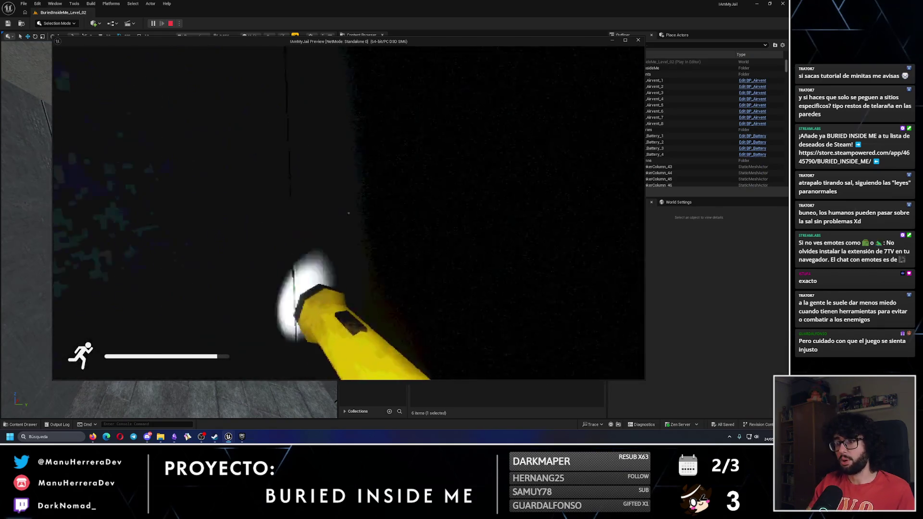
key("w")
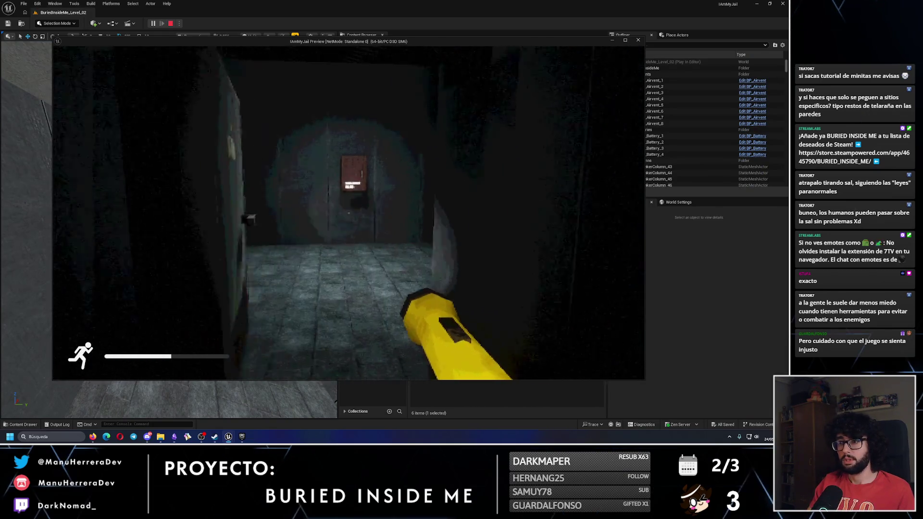
key("Escape")
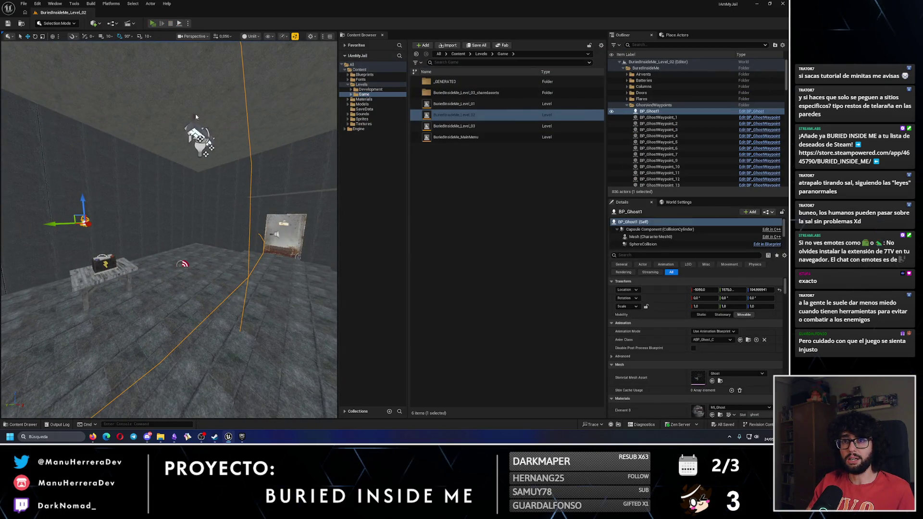
Start a new playtest, pick up the battery from the table, then stop it.
key("alt+p")
key("w")
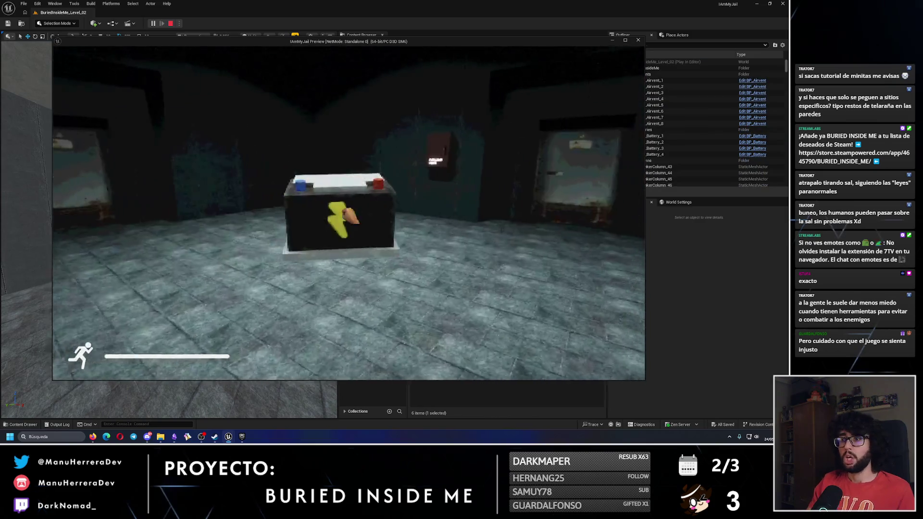
key("d")
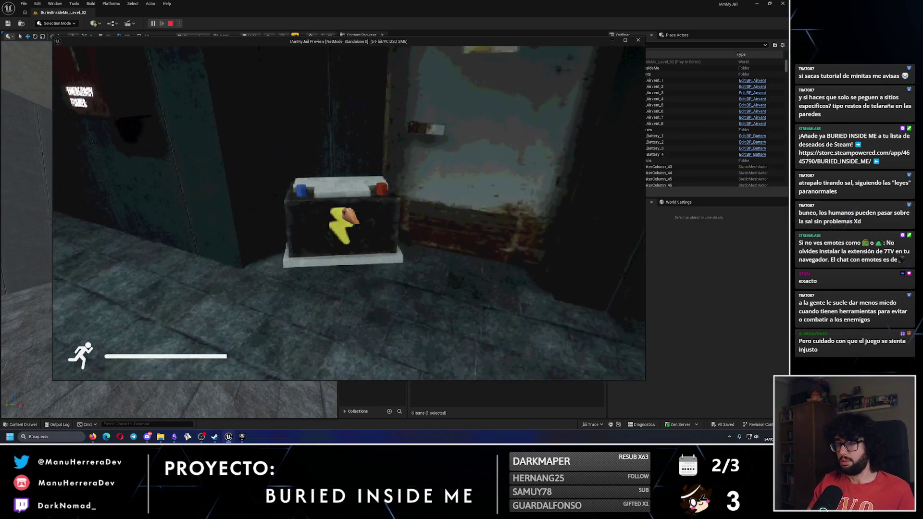
key("e")
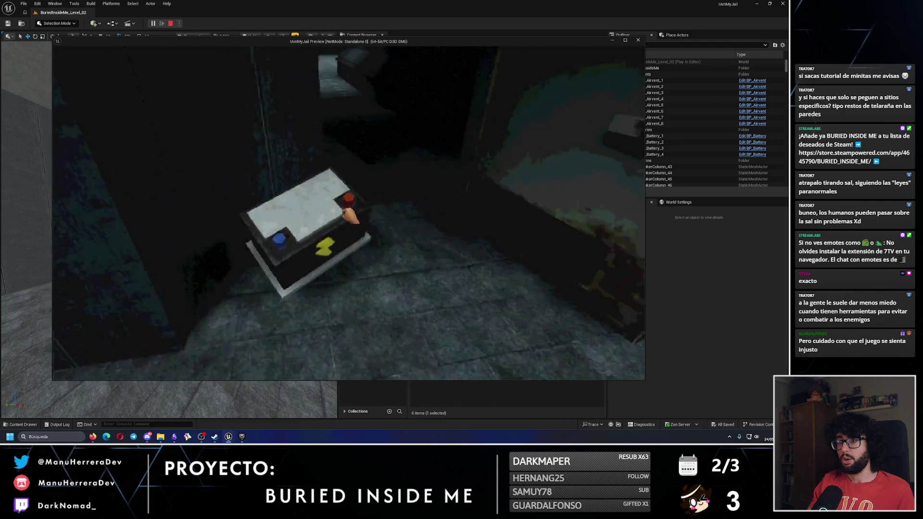
key("shift")
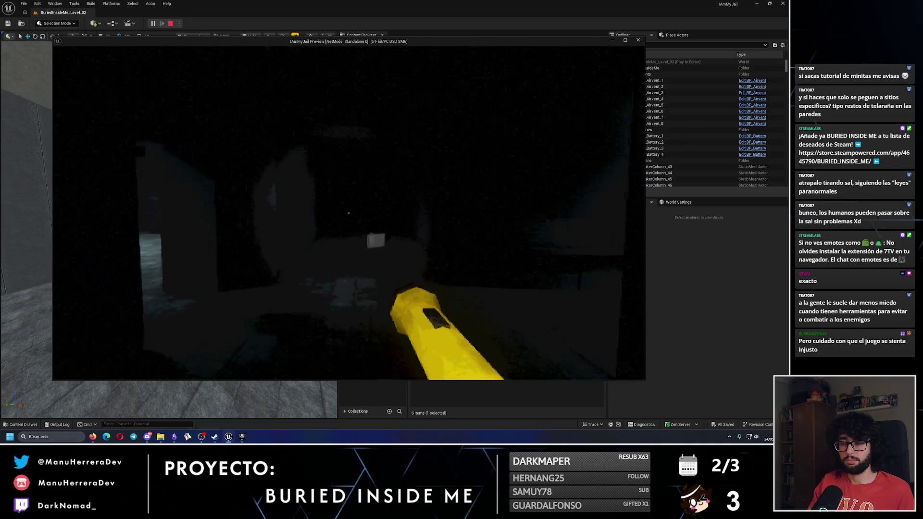
key("Escape")
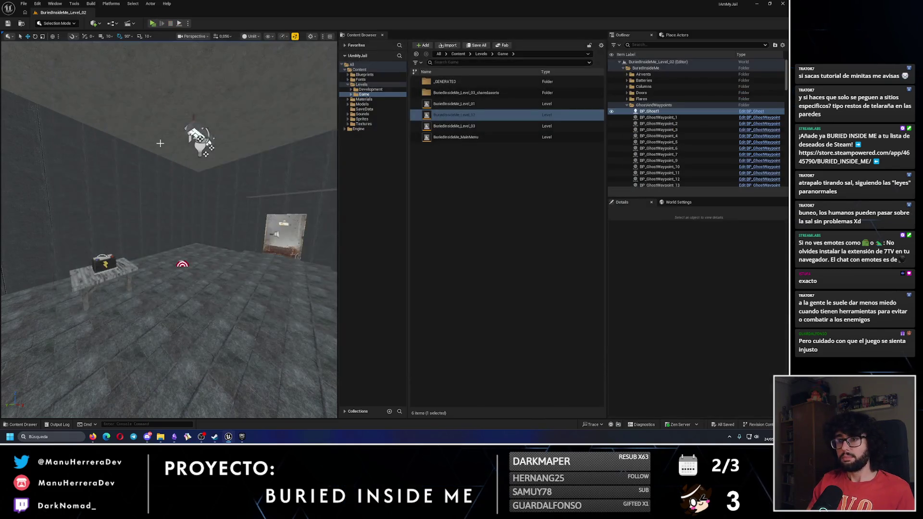
Focus BP_Ghost1 and scroll its Details panel to the Waypoints settings.
key("f")
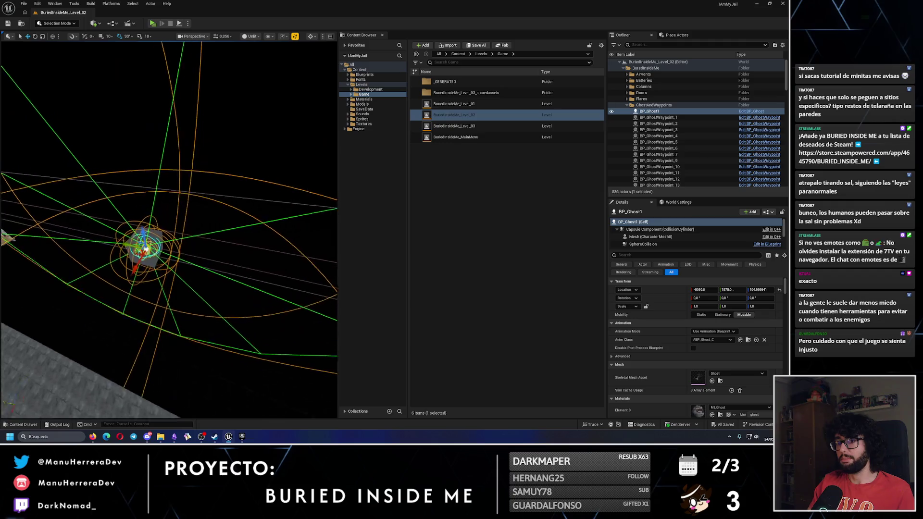
scroll(646, 328, "down", 1)
scroll(646, 328, "down", 3)
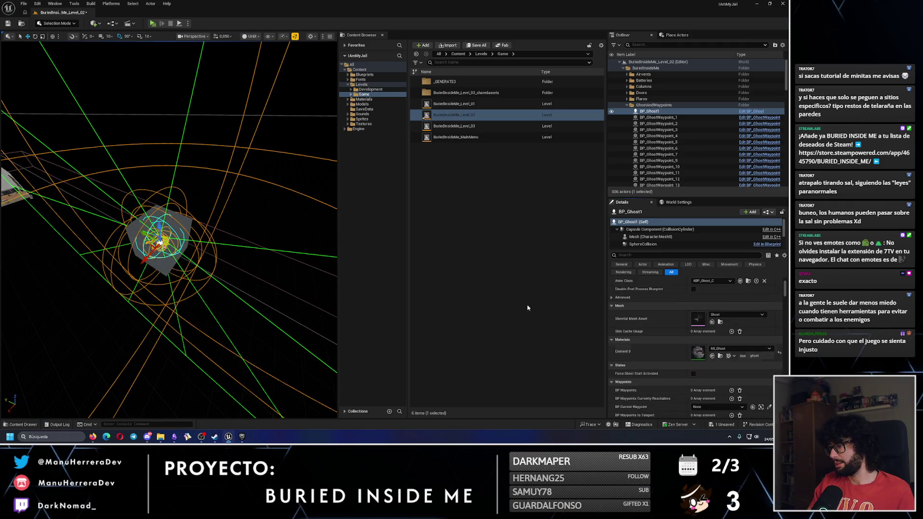
scroll(46, 215, "up", 5)
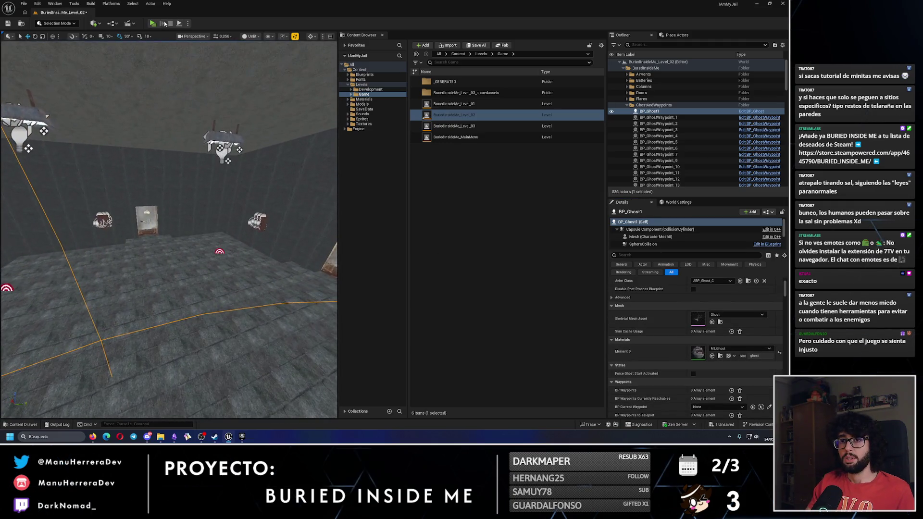
Playtest picking up the battery again, then stop and save the level with Ctrl+S.
key("alt+p")
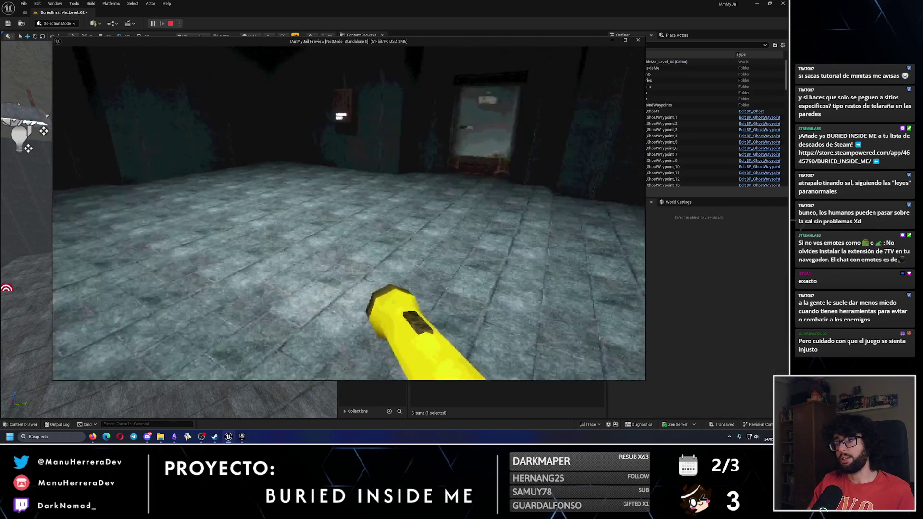
key("shift+w")
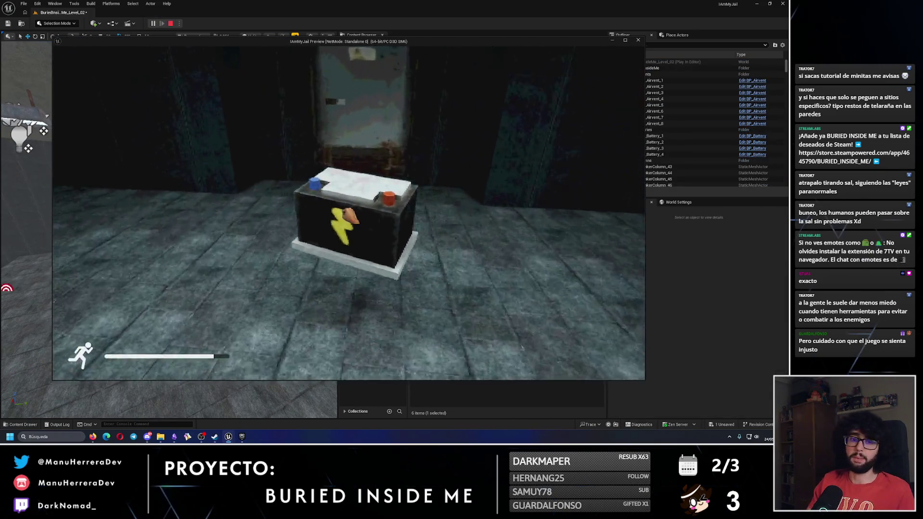
key("f")
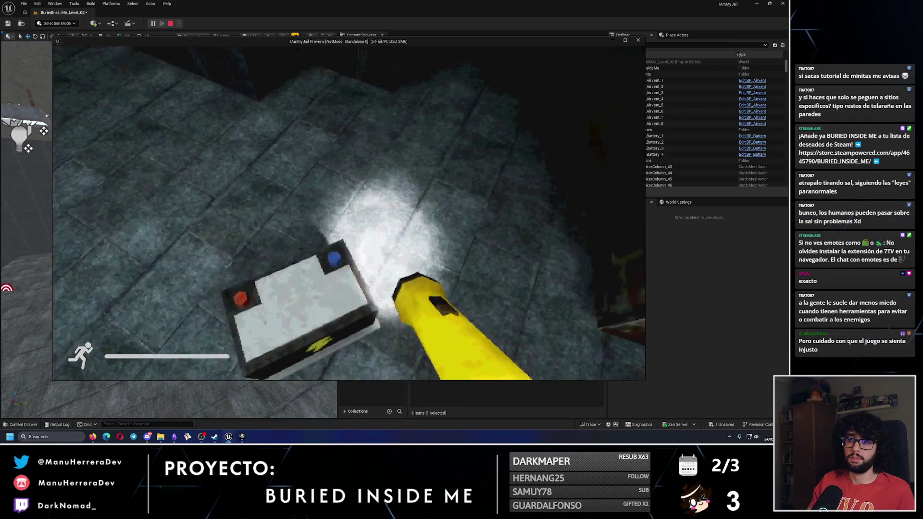
key("e")
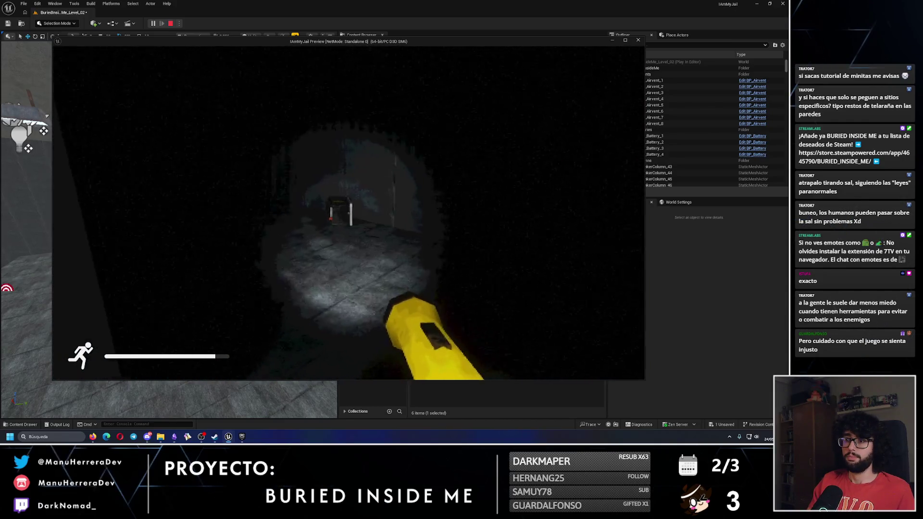
key("r")
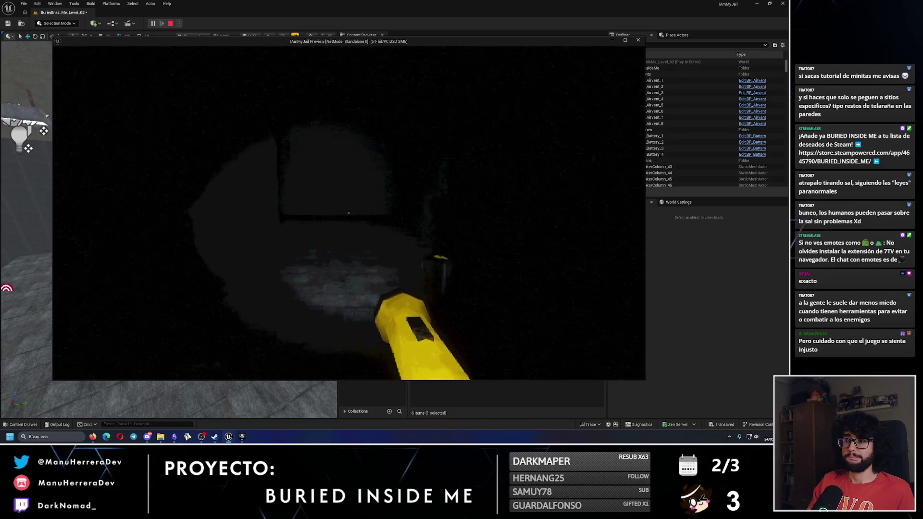
key("Escape")
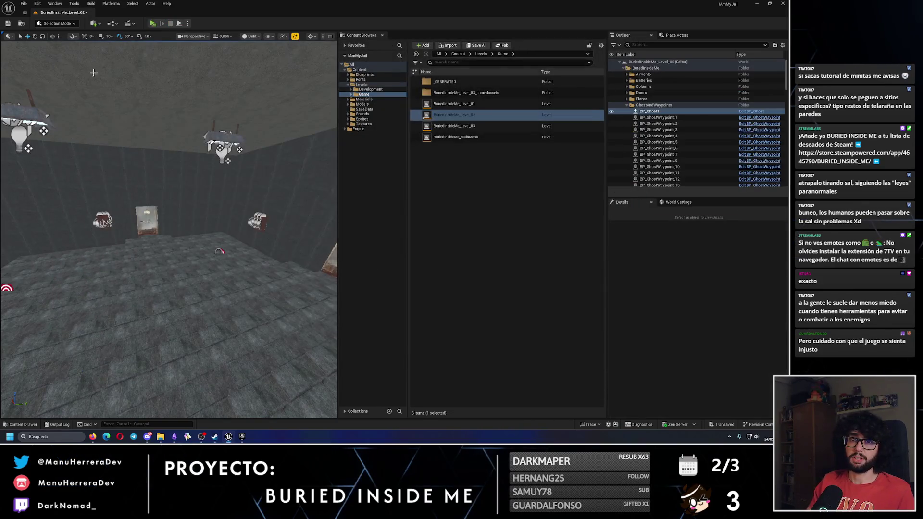
key("ctrl+s")
Survey the level from above, framing BP_Ghost1 among the rooms, then deselect it.
left_click_drag(178, 245, 246, 299)
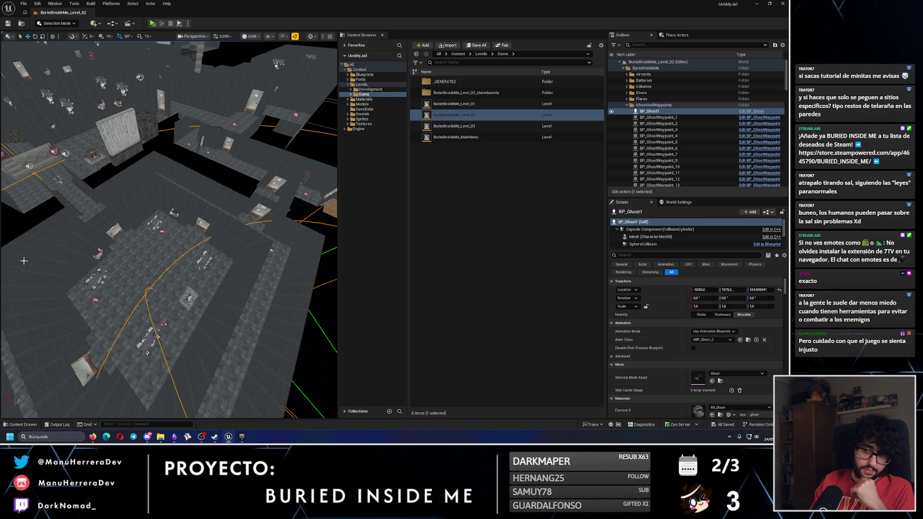
key("f")
mouse_move(200, 250)
left_mouse_down()
mouse_move(200, 236)
mouse_move(230, 224)
mouse_move(223, 206)
mouse_move(201, 235)
mouse_move(170, 264)
mouse_move(161, 259)
left_mouse_up()
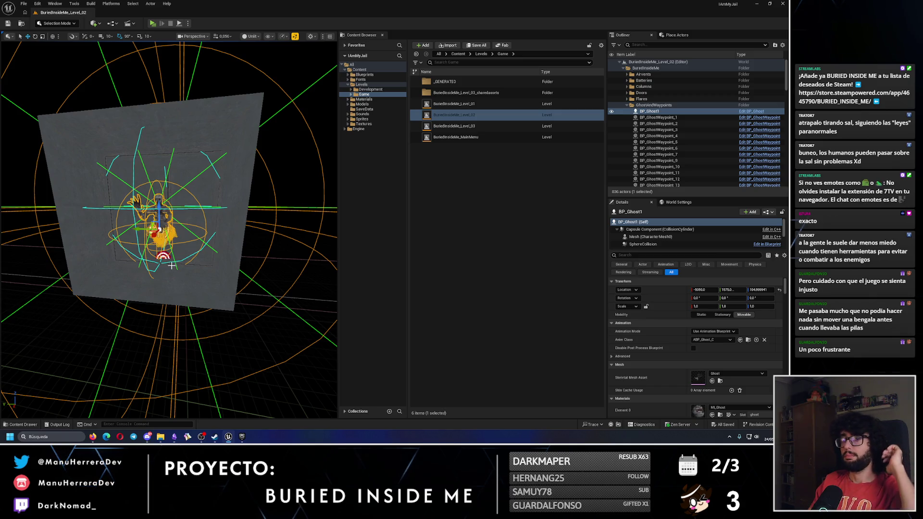
mouse_move(113, 240)
left_mouse_down()
mouse_move(150, 213)
mouse_move(135, 261)
mouse_move(187, 262)
mouse_move(188, 219)
left_mouse_up()
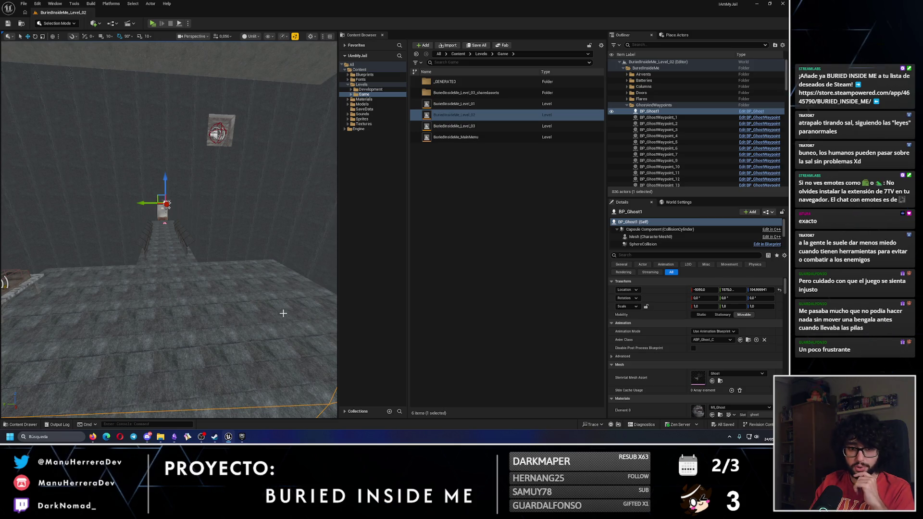
mouse_move(282, 313)
left_mouse_down()
mouse_move(253, 294)
mouse_move(253, 327)
mouse_move(224, 327)
mouse_move(273, 315)
left_mouse_up()
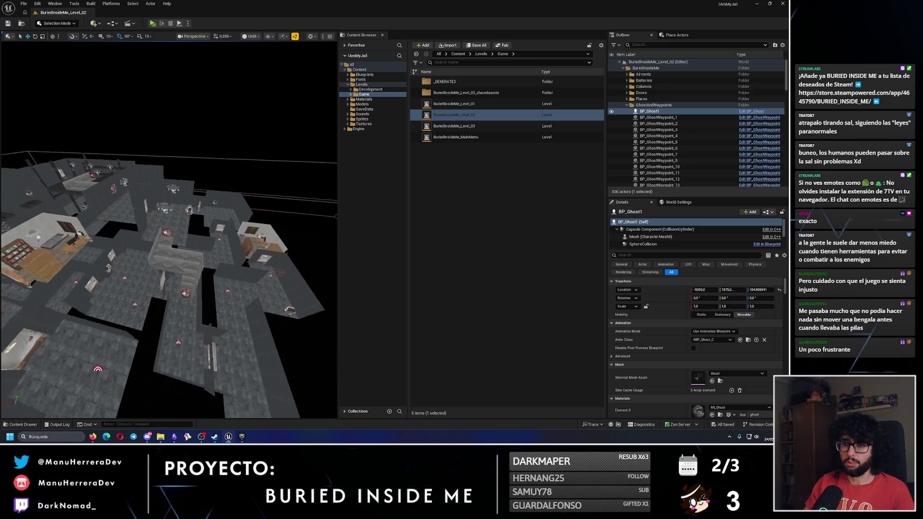
left_click_drag(169, 231, 159, 226)
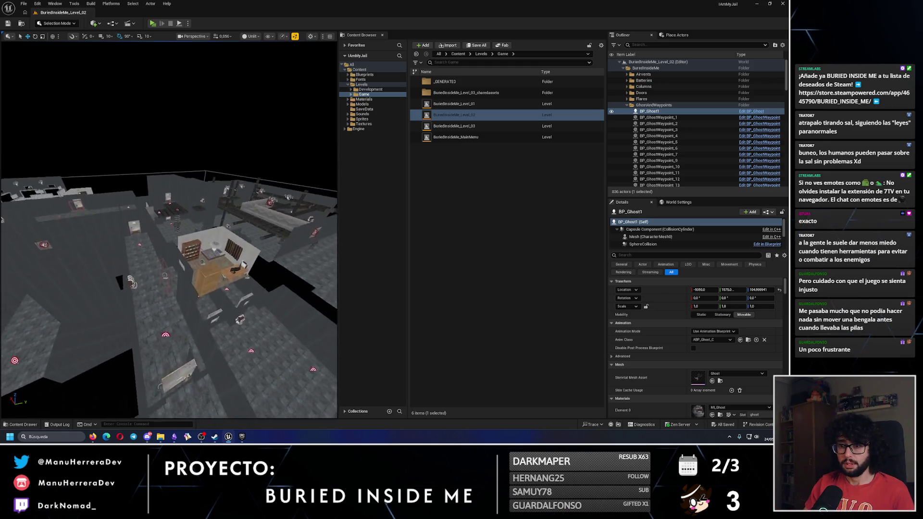
left_click_drag(169, 231, 168, 202)
scroll(157, 229, "down", 10)
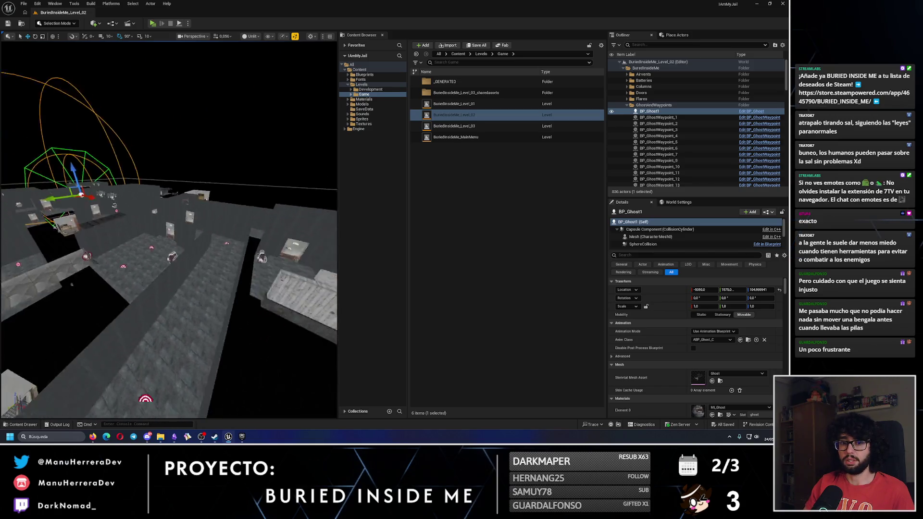
mouse_move(156, 197)
left_mouse_down()
mouse_move(156, 178)
mouse_move(163, 282)
mouse_move(179, 300)
left_mouse_up()
left_click(163, 282)
Inspect the BP_UnderLevelRecuperatorTrigger's Details below the level, then deselect it and fly back down near the floor and props.
left_click(166, 265)
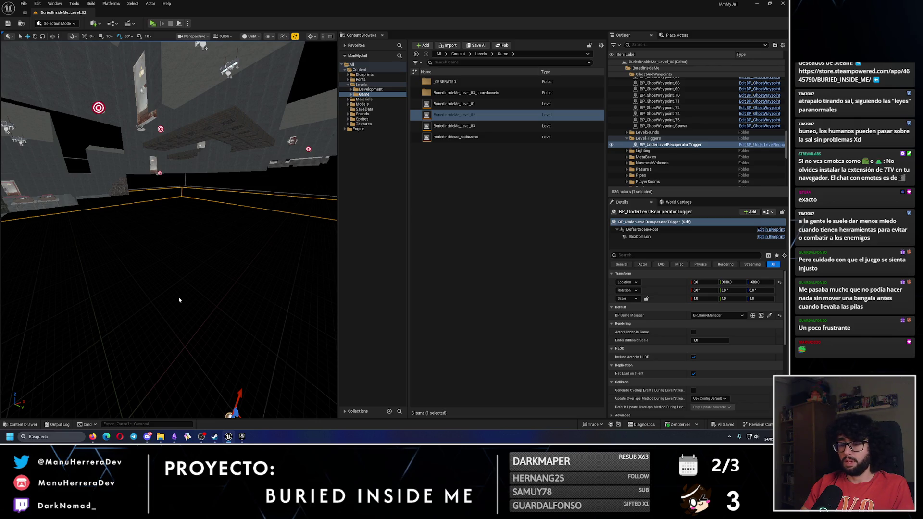
left_click_drag(179, 299, 179, 300)
key("Escape")
left_click_drag(186, 176, 187, 176)
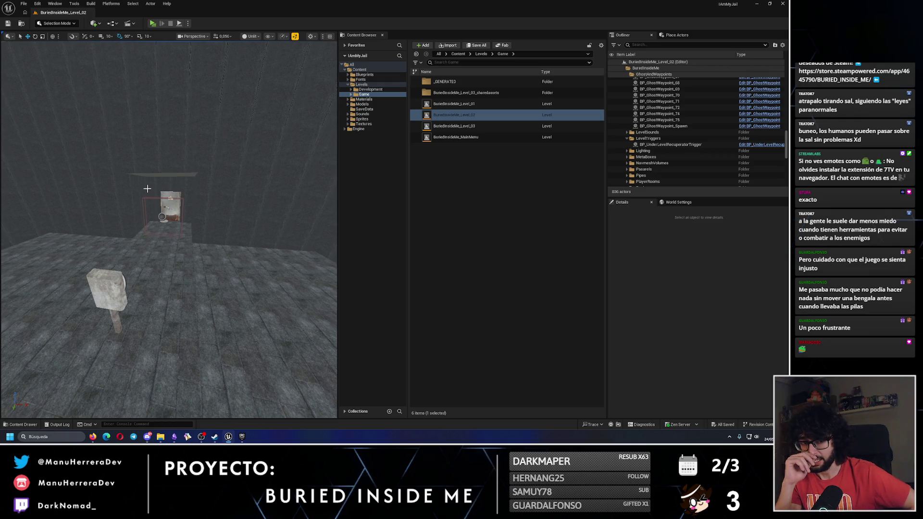
Switch to Lit view in the dark room and playtest a sprint into the corridor.
key("alt+4")
left_click_drag(147, 189, 148, 189)
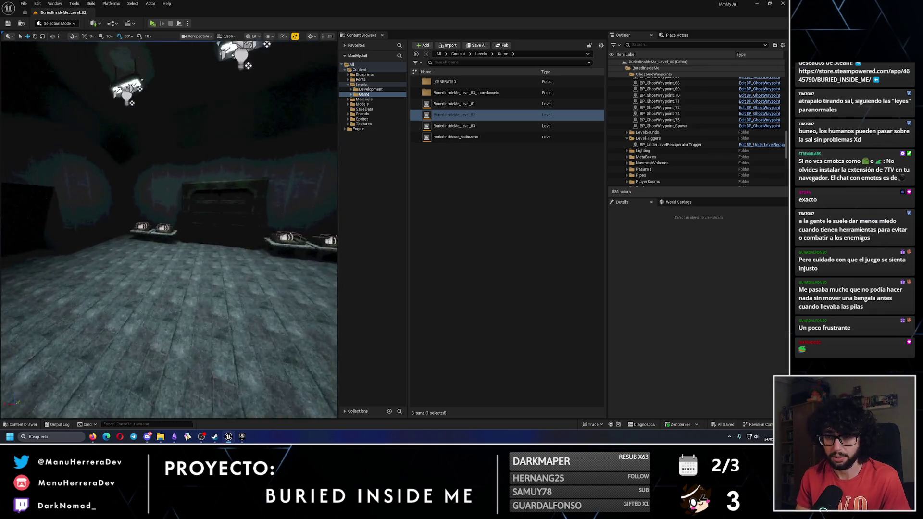
left_click_drag(205, 203, 205, 203)
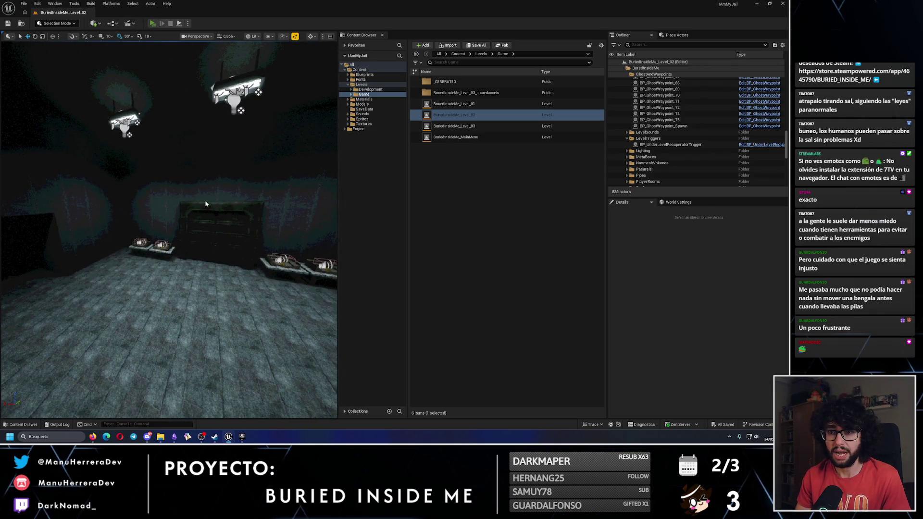
key("alt+p")
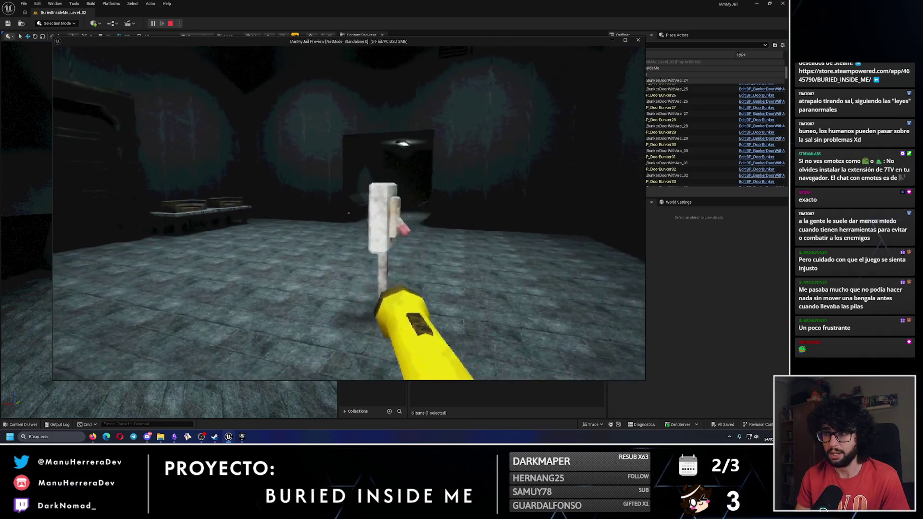
key("shift+w")
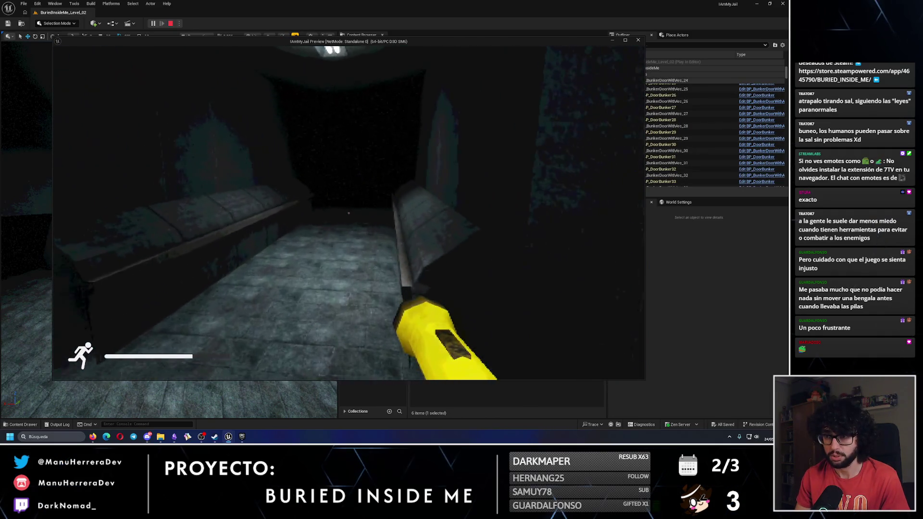
key("Escape")
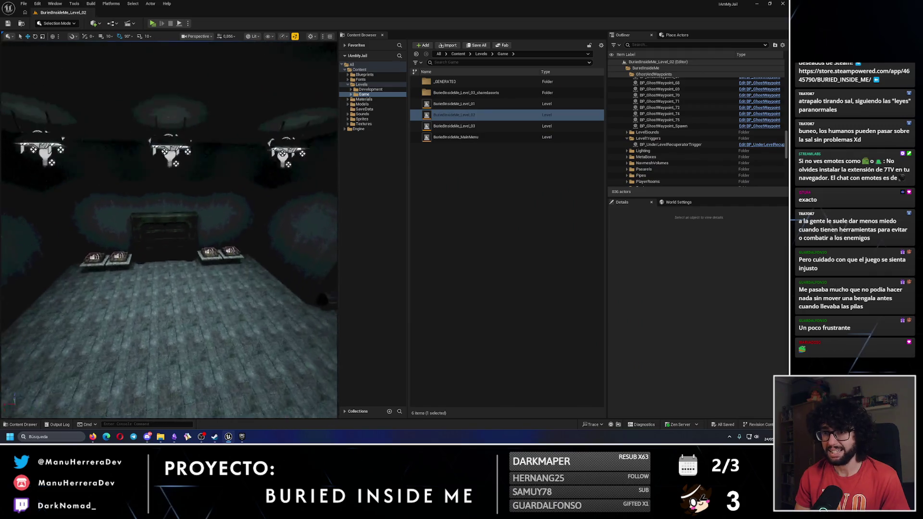
Fly around the chest and sound actors, then return to the Obsidian level design notes.
key("w")
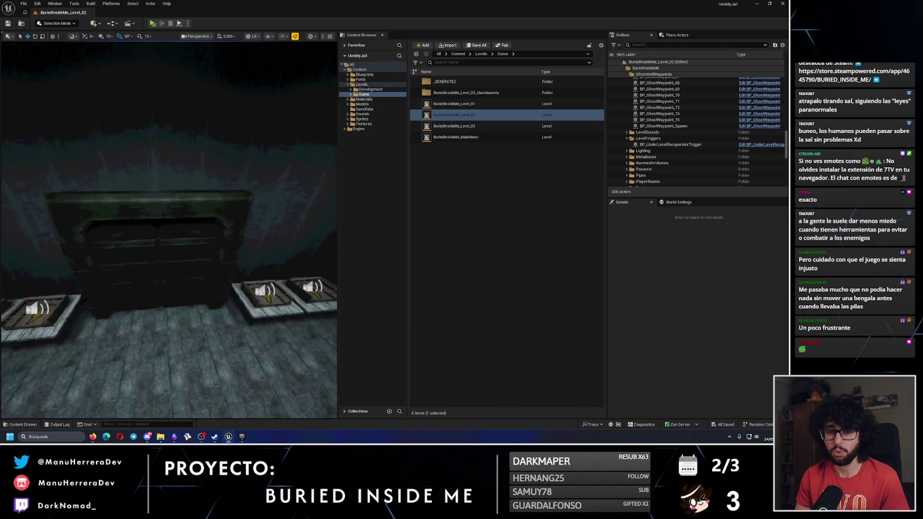
key("s")
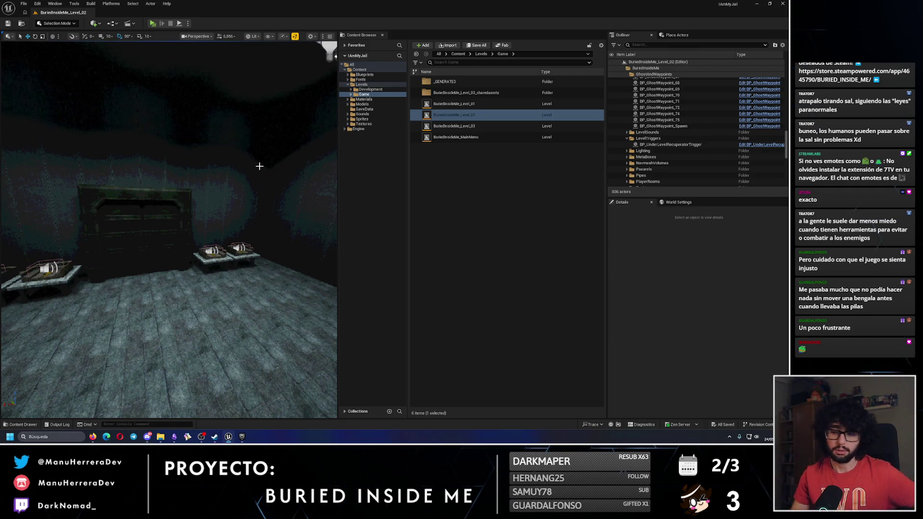
left_click(175, 437)
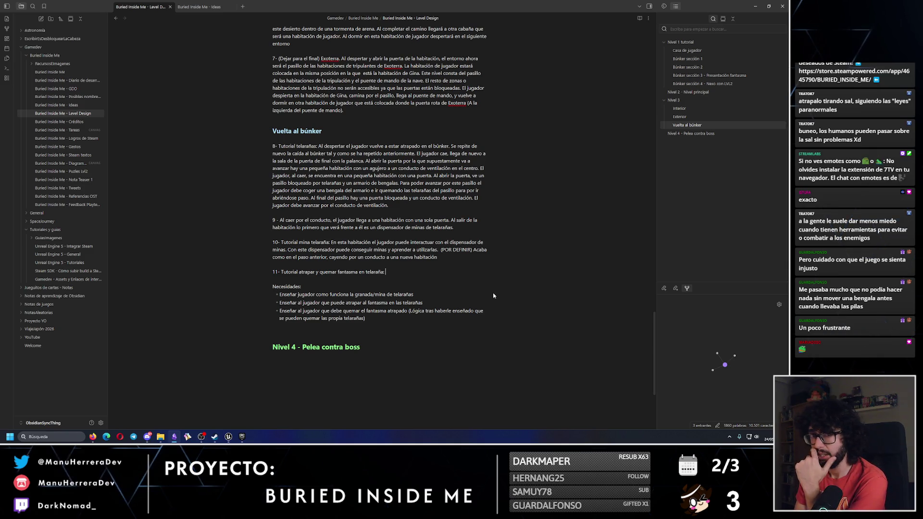
left_click_drag(384, 272, 272, 146)
left_click(317, 191)
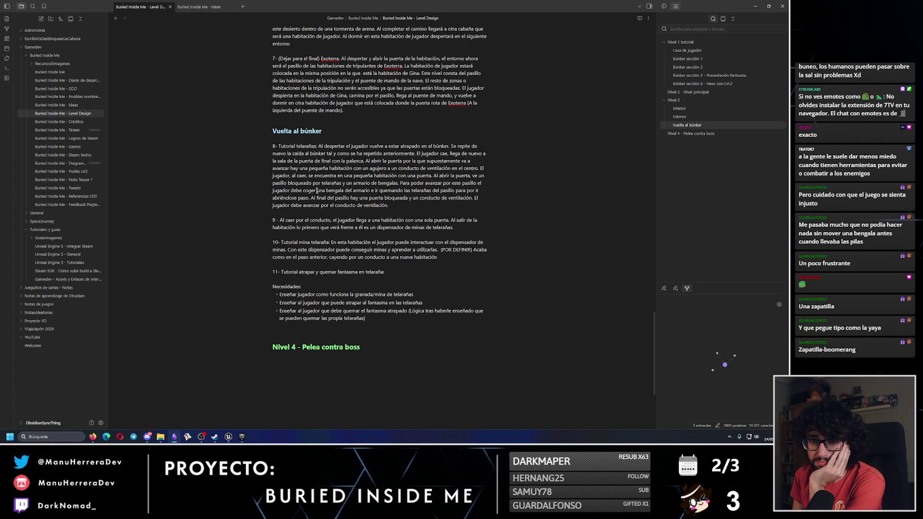
left_click_drag(317, 191, 388, 205)
left_click(390, 219)
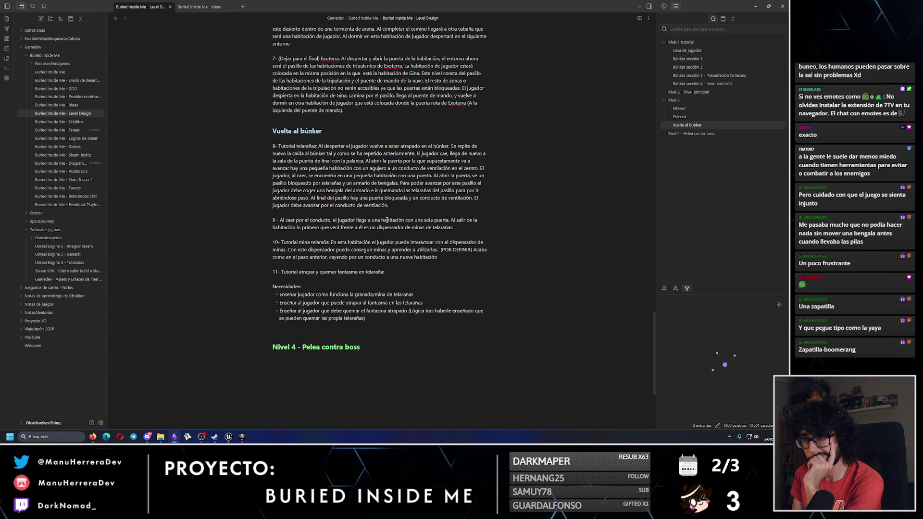
right_click(388, 261)
scroll(336, 217, "up", 2)
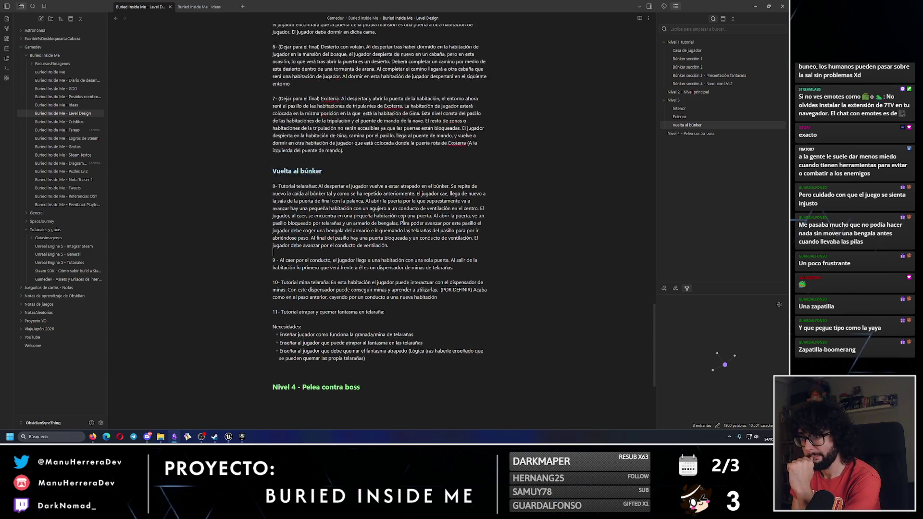
Select paragraphs 6–7, then item 11 and its Necesidades list, to review the tutorial steps.
mouse_move(343, 192)
left_mouse_down()
mouse_move(260, 122)
mouse_move(343, 193)
mouse_move(250, 90)
left_mouse_up()
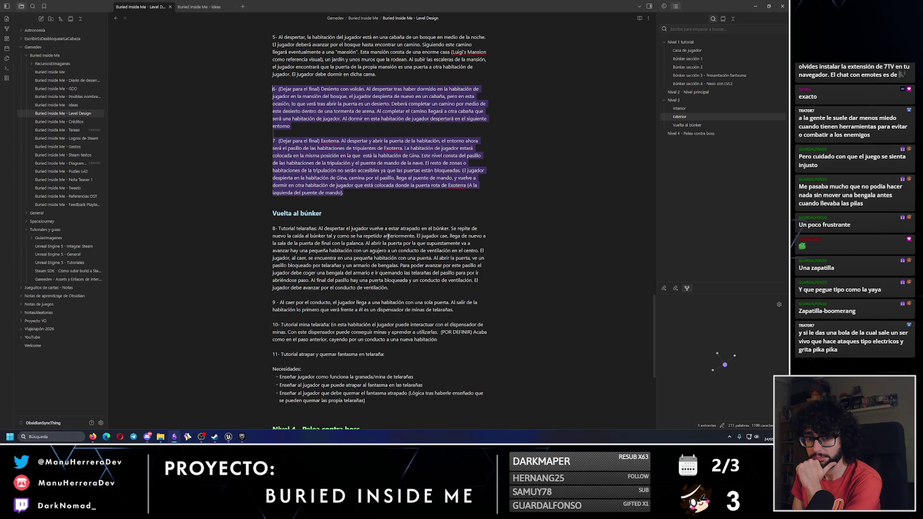
left_click(400, 259)
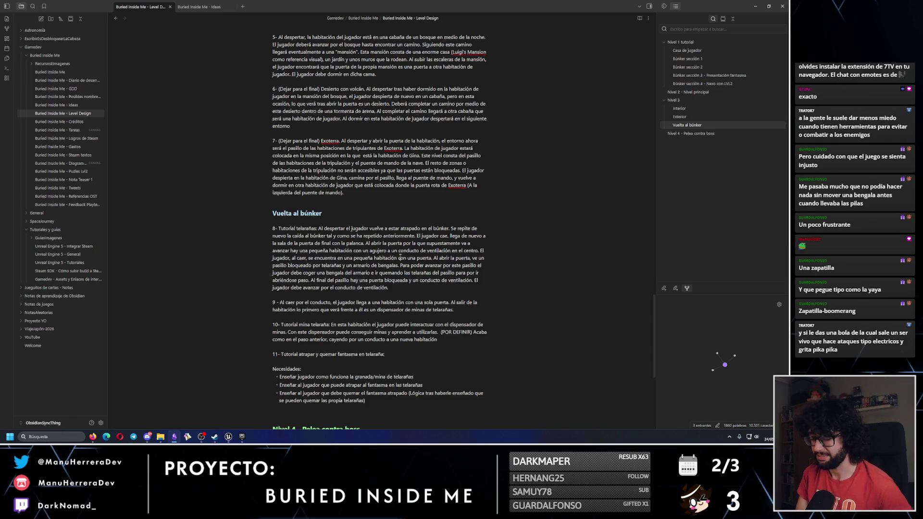
scroll(373, 247, "down", 3)
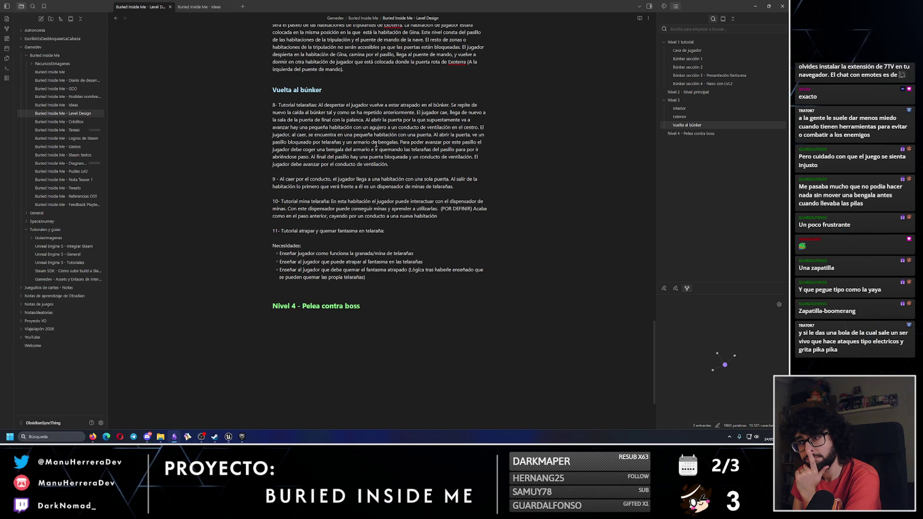
mouse_move(442, 282)
left_mouse_down()
mouse_move(298, 246)
mouse_move(417, 218)
mouse_move(454, 187)
mouse_move(437, 157)
mouse_move(449, 141)
mouse_move(450, 109)
left_mouse_up()
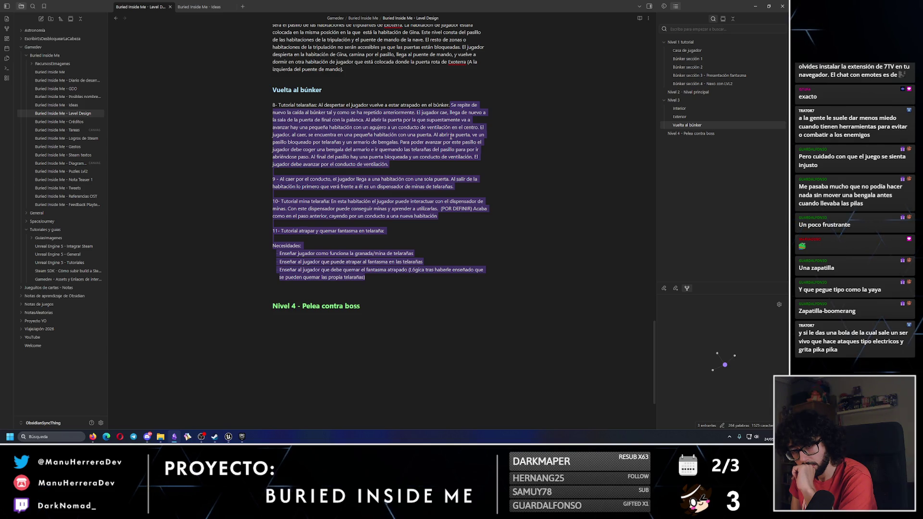
left_click(488, 283)
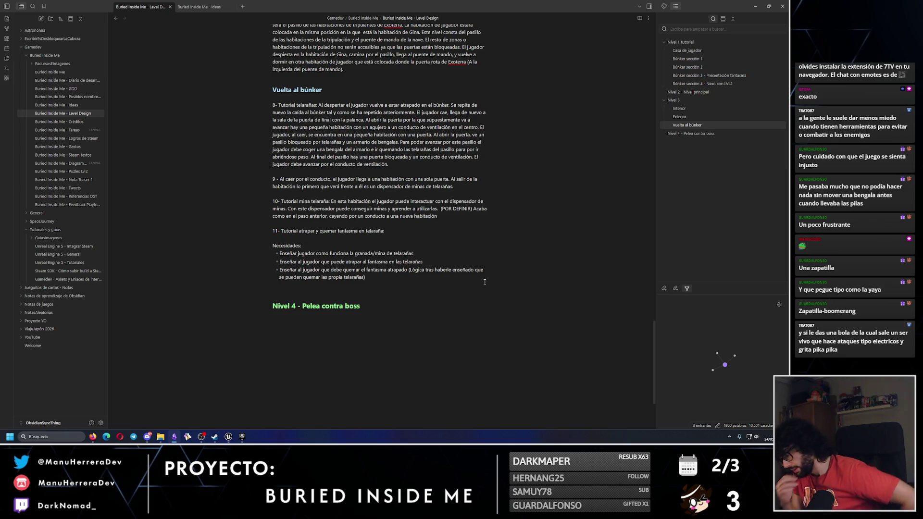
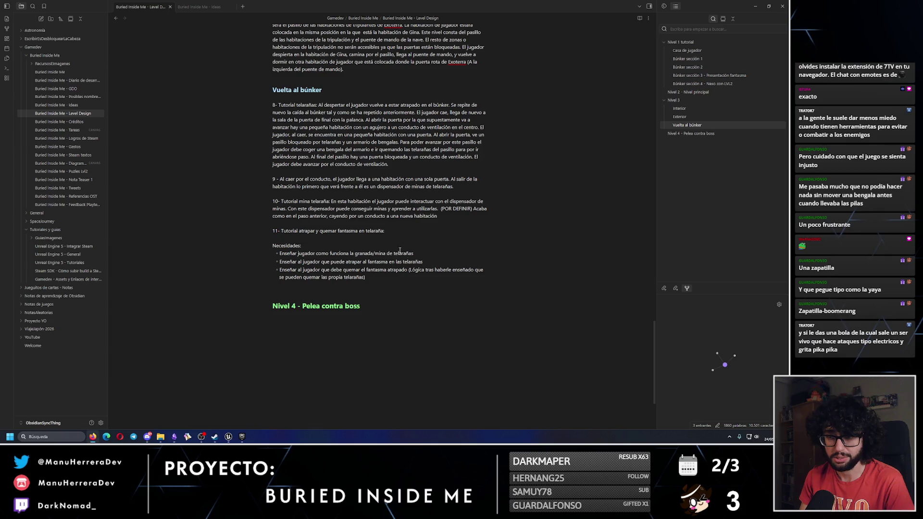
Replace the old Vuelta al búnker text, from item 8 through the Necesidades list, with '8-'.
left_click_drag(369, 278, 259, 117)
left_click_drag(366, 278, 272, 104)
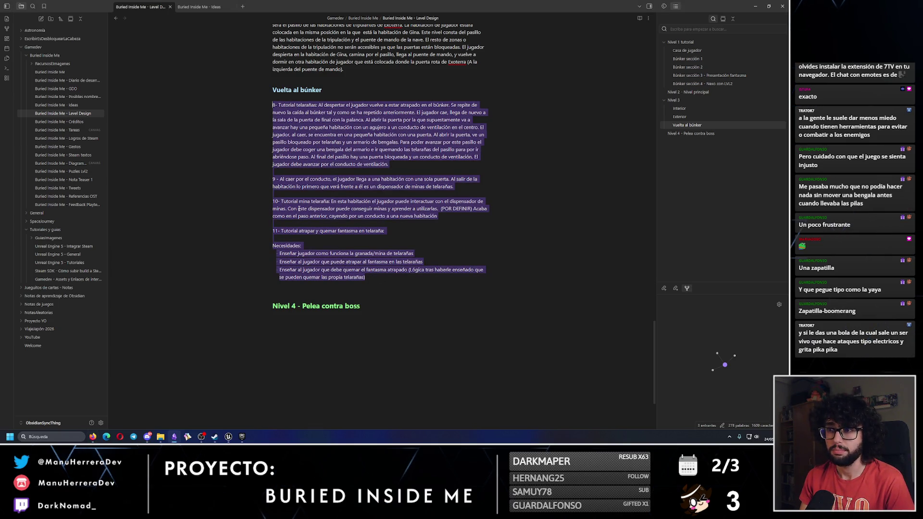
type("8-")
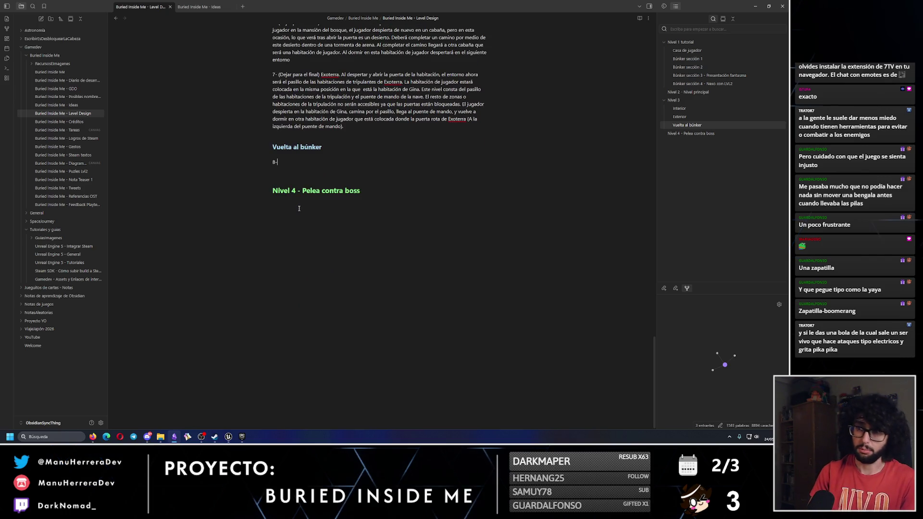
scroll(167, 300, "up", 1)
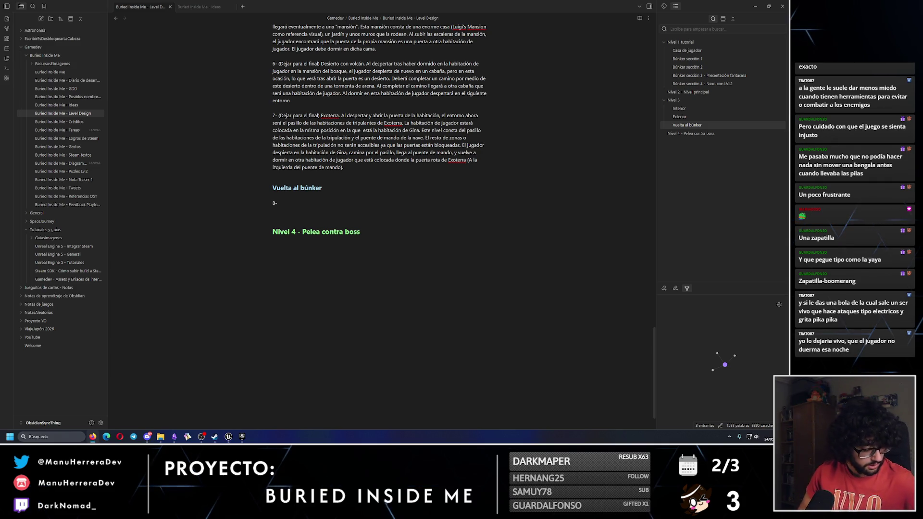
scroll(331, 272, "up", 6)
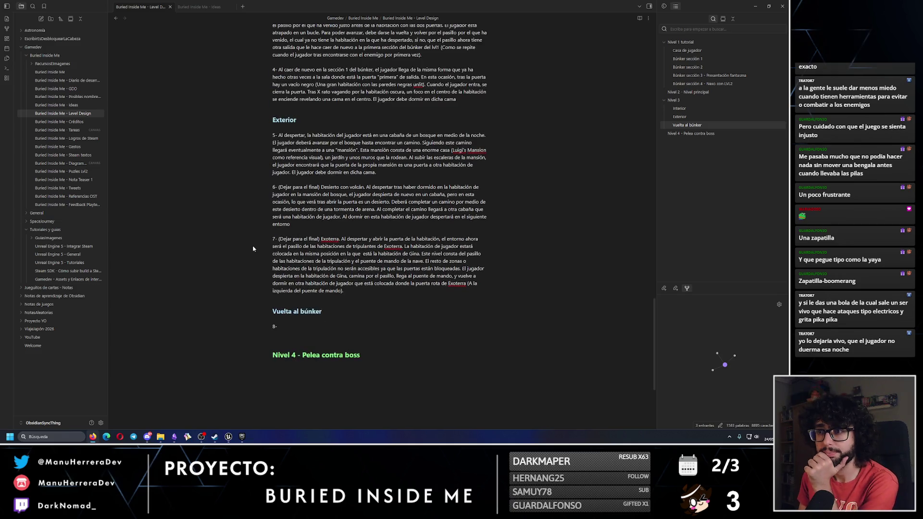
scroll(332, 272, "down", 2)
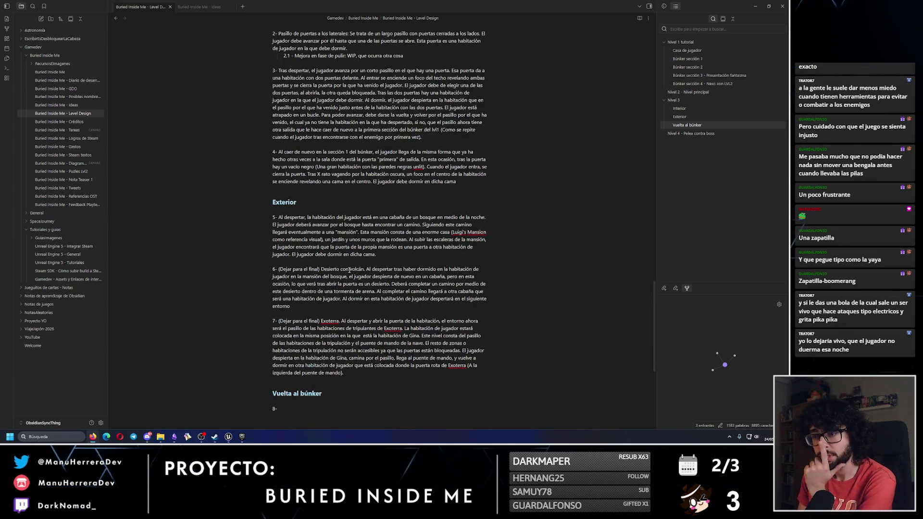
triple_click(395, 253)
left_click(299, 304)
left_click_drag(299, 304, 250, 266)
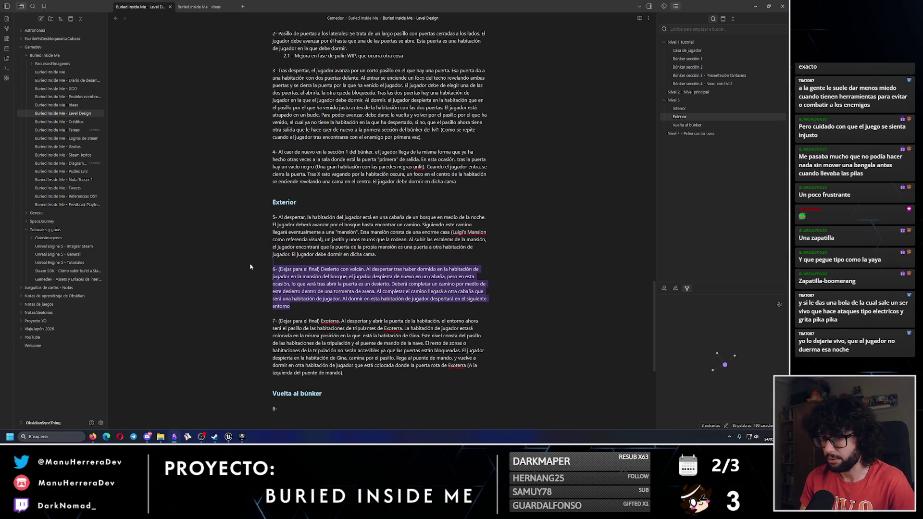
scroll(289, 291, "down", 3)
left_click_drag(351, 251, 269, 197)
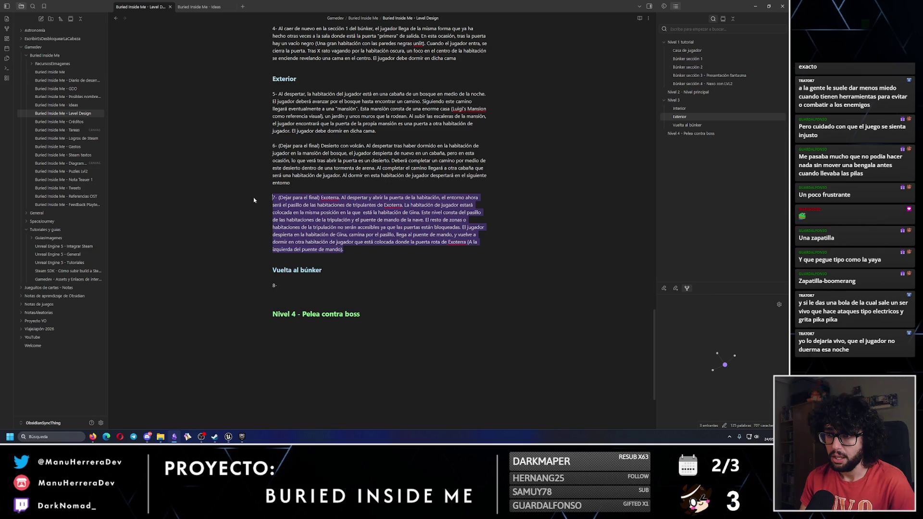
left_click(334, 285)
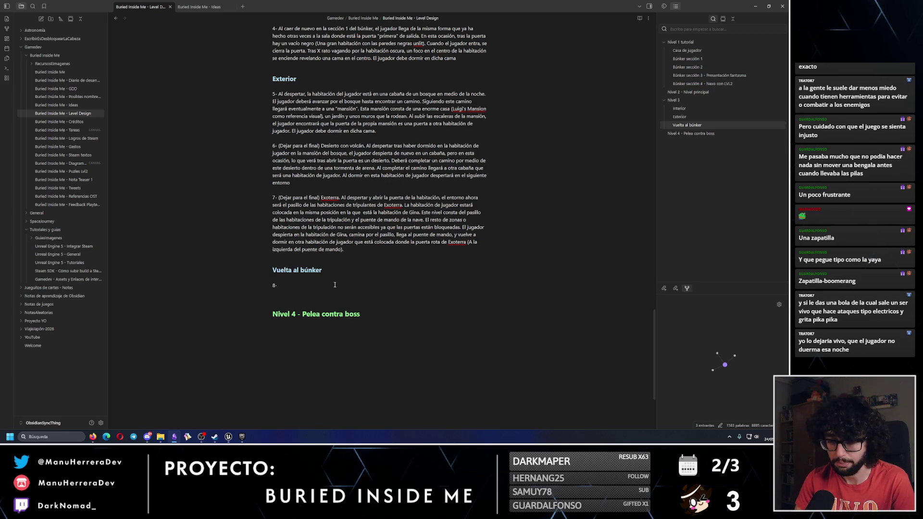
key("shift+Home")
key("Right")
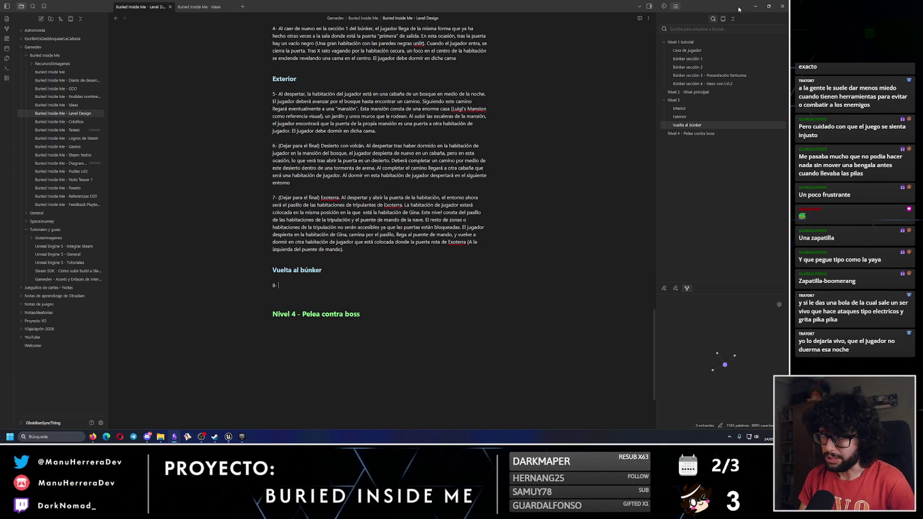
left_click(755, 6)
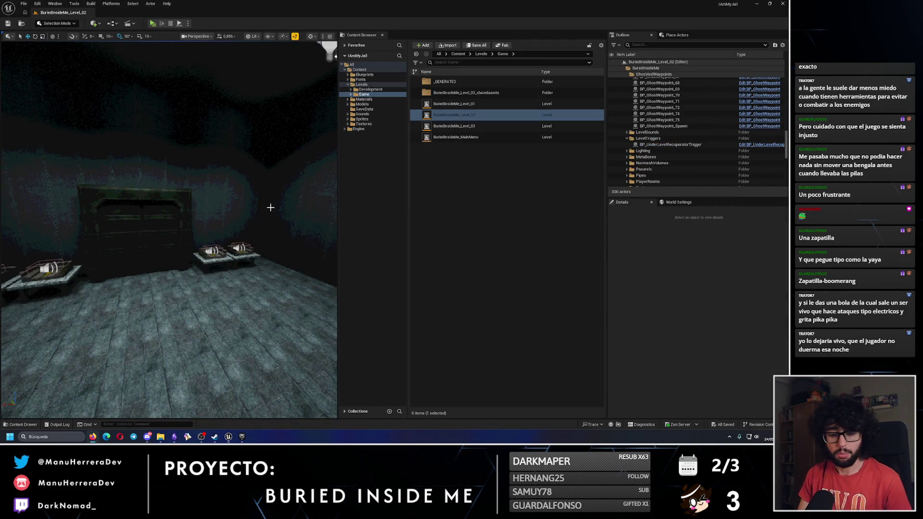
Switch the Level_02 viewport to unlit shading and fly up to an overhead view.
key("alt+3")
left_click_drag(254, 218, 254, 219)
left_click_drag(179, 235, 178, 242)
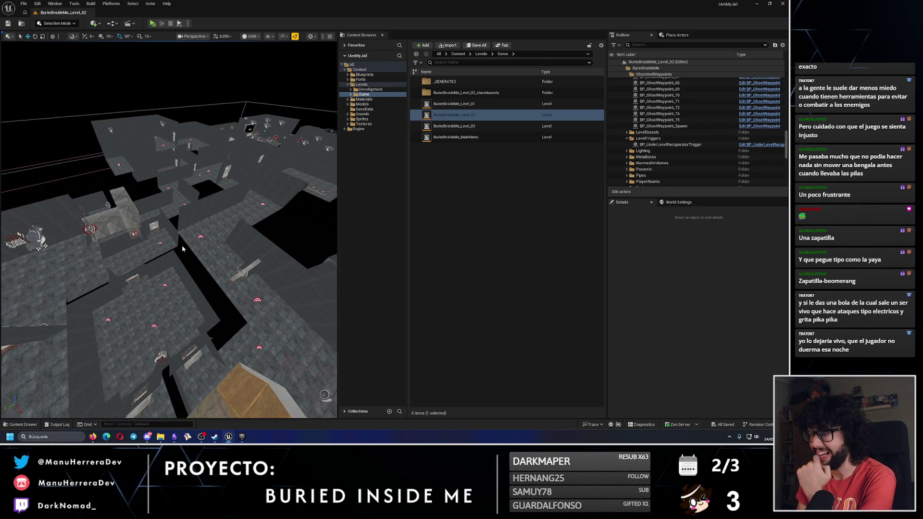
Load BuriedInsideMe_Level_03 and swing the view toward its wireframe walls.
left_click(452, 127)
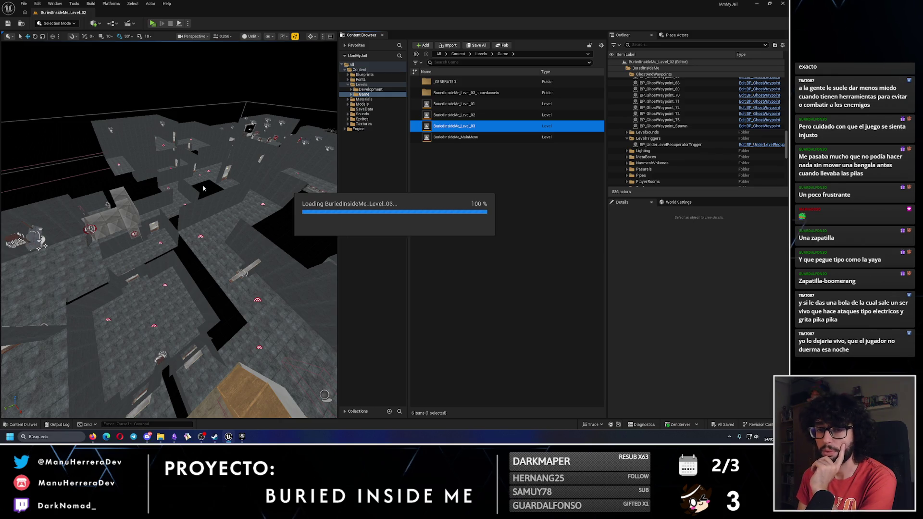
left_click_drag(187, 209, 187, 209)
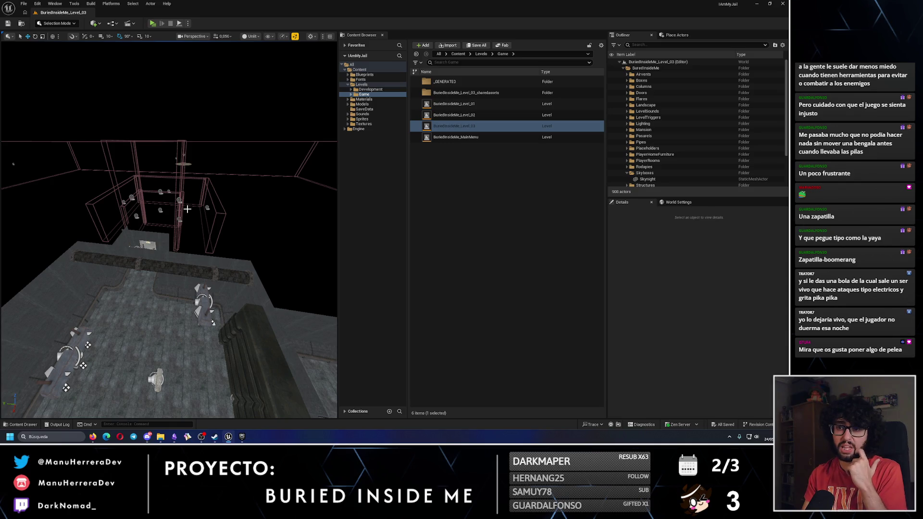
left_click_drag(180, 226, 180, 111)
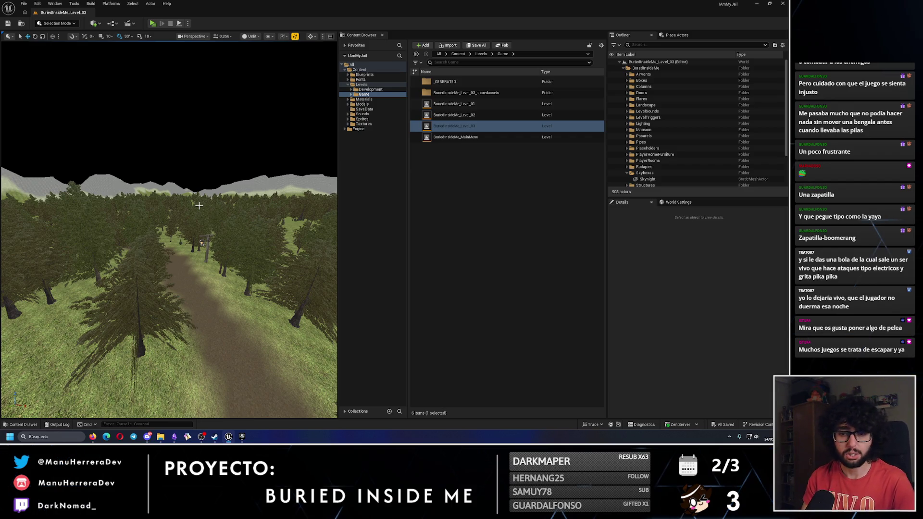
Fly the forest path past the cabin to the grey gate, toggling lit/unlit, then open Level_01.
key("w")
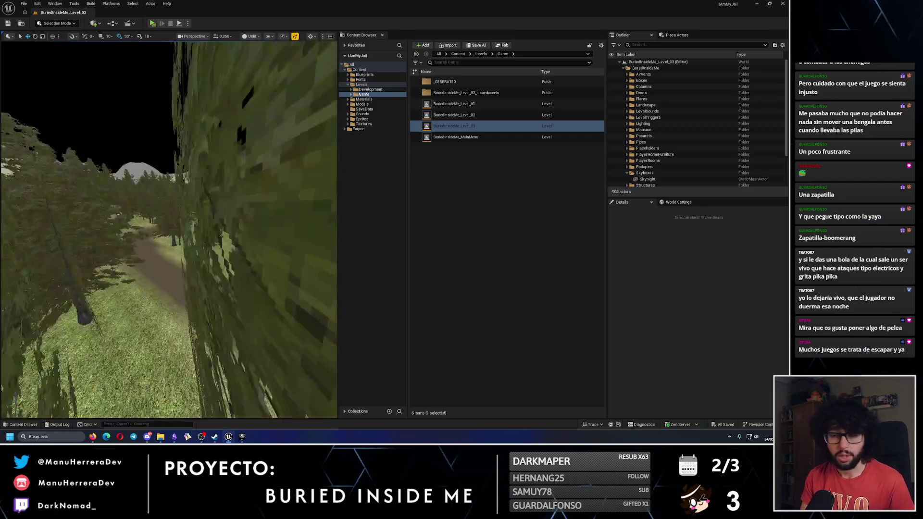
key("w")
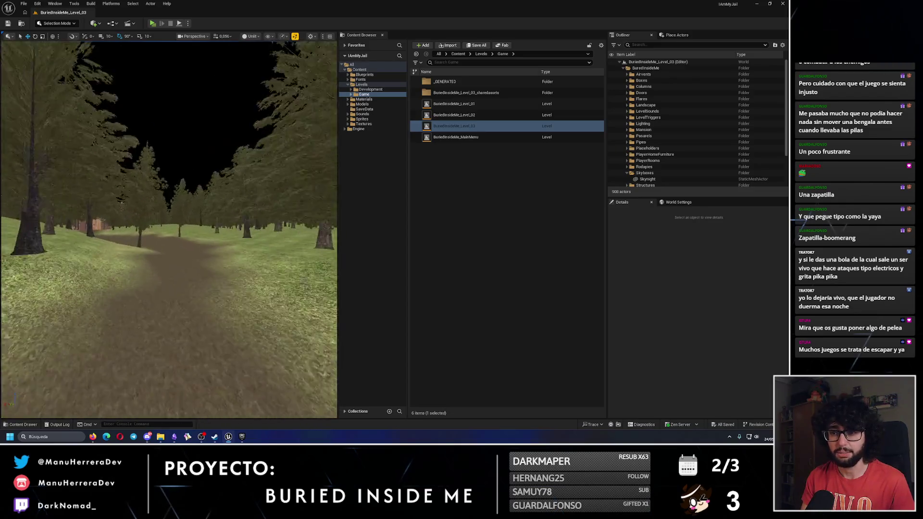
key("w")
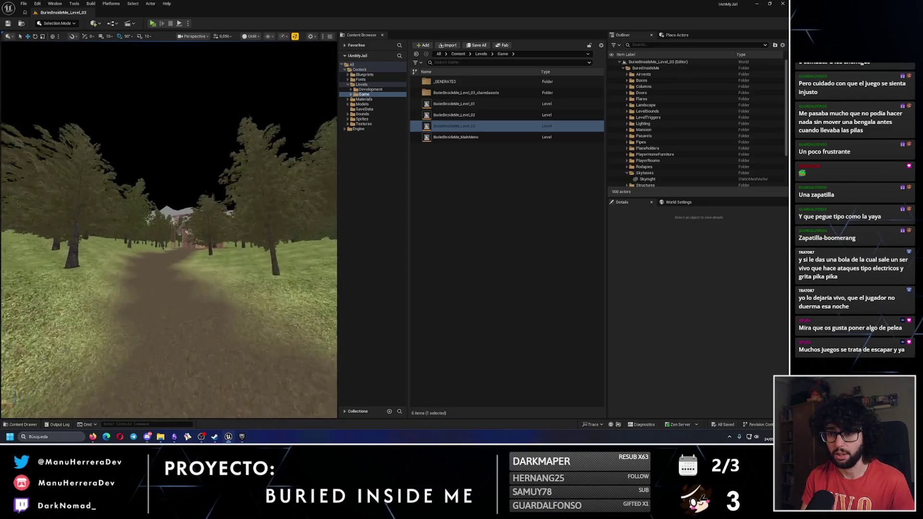
key("alt+4")
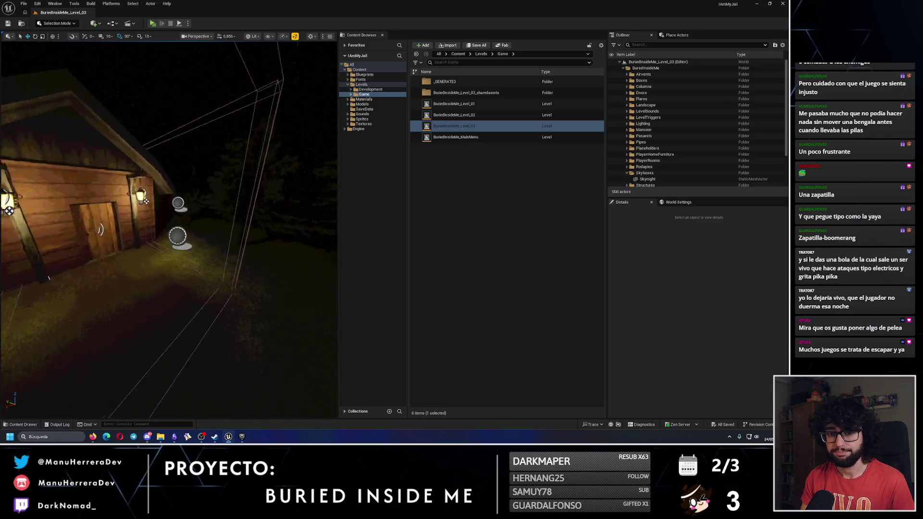
key("alt+3")
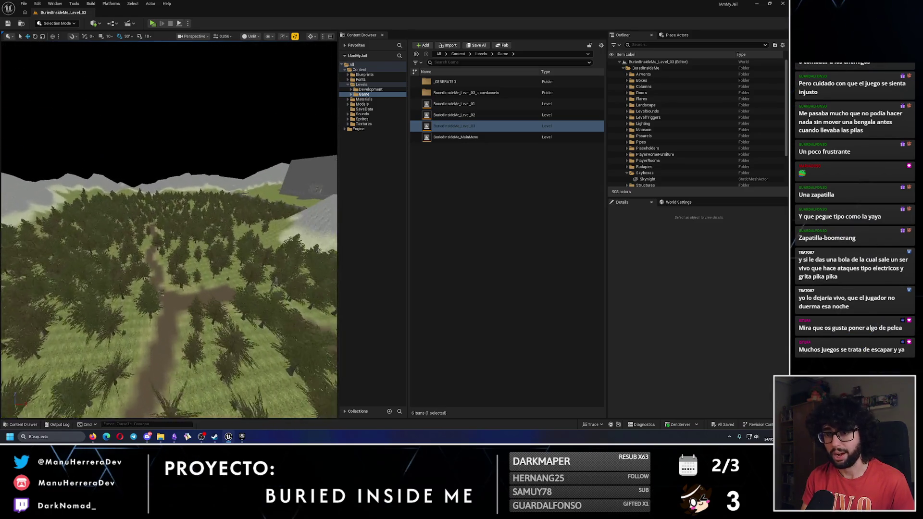
key("w")
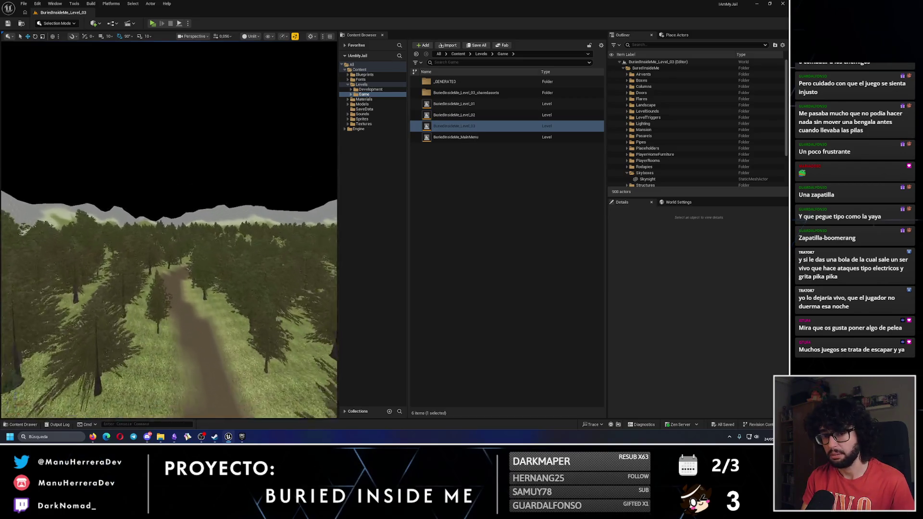
key("e")
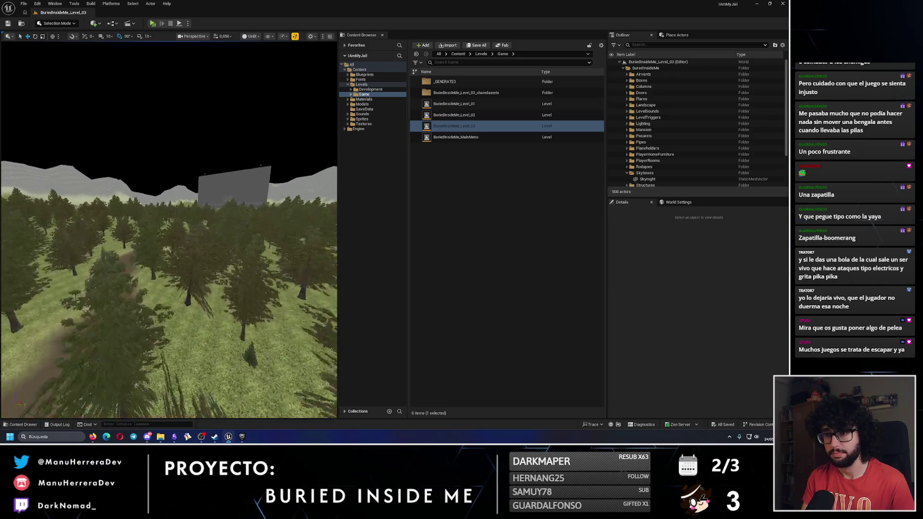
key("q")
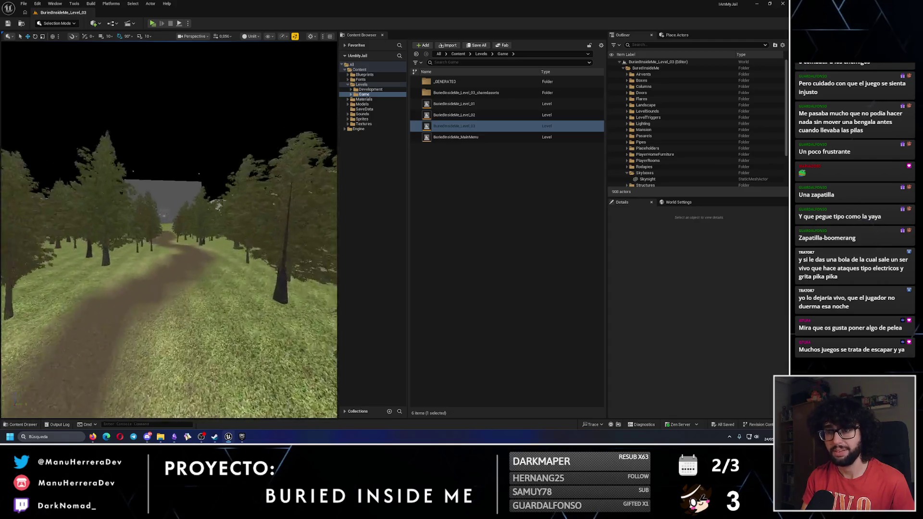
key("w")
key("w")
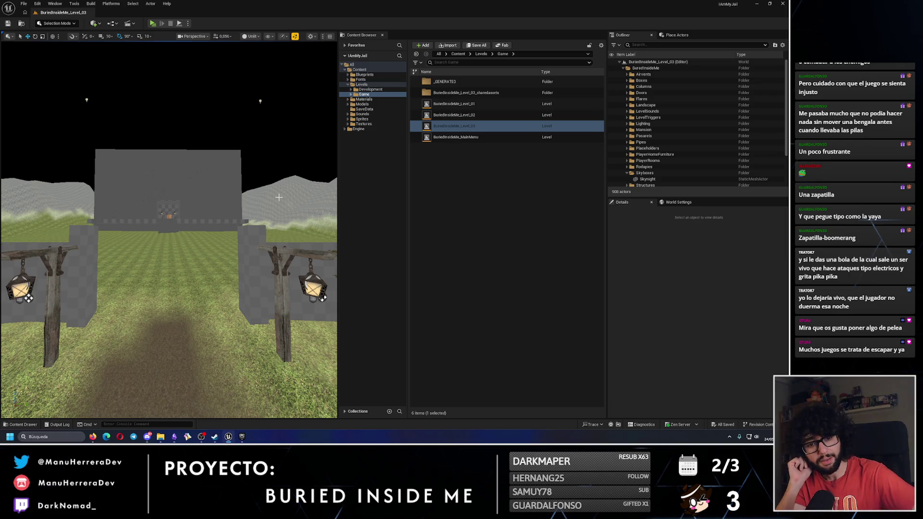
double_click(453, 103)
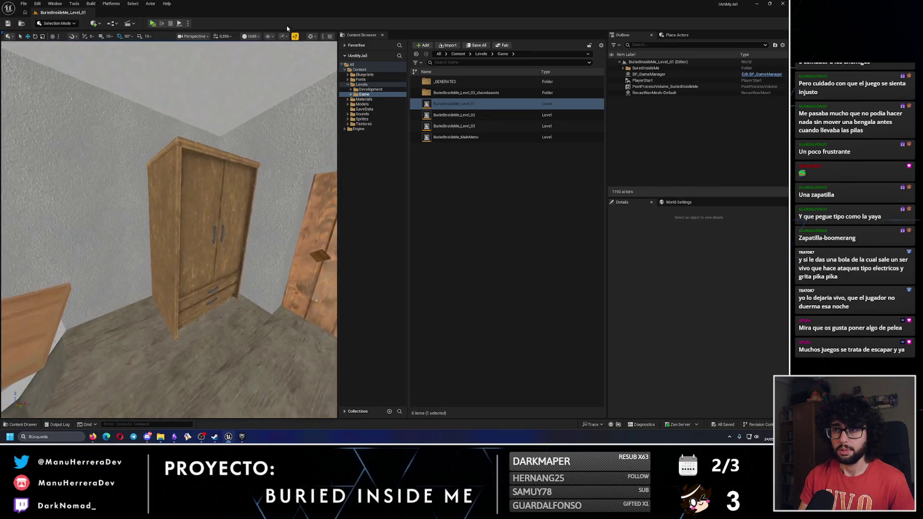
Start a play-test and walk through the wooden door into the sofa room, up to the dark door.
key("alt+p")
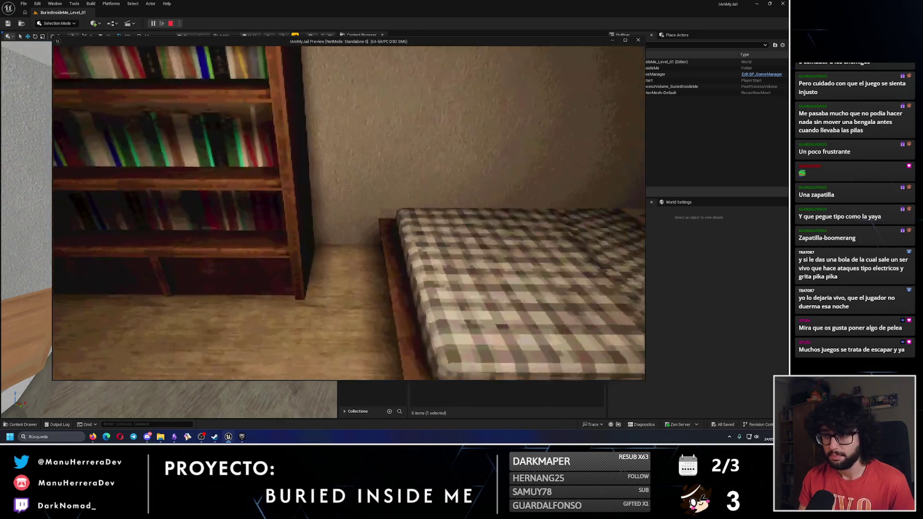
key("w")
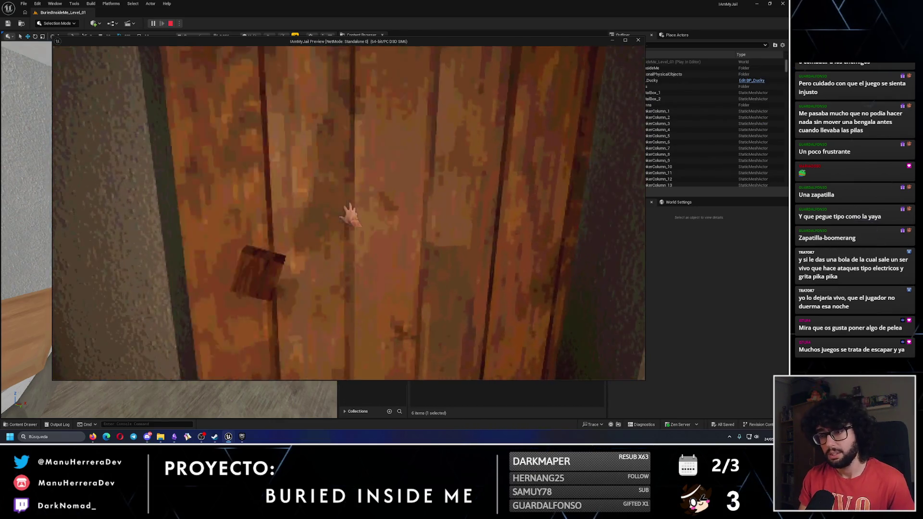
key("e")
key("w")
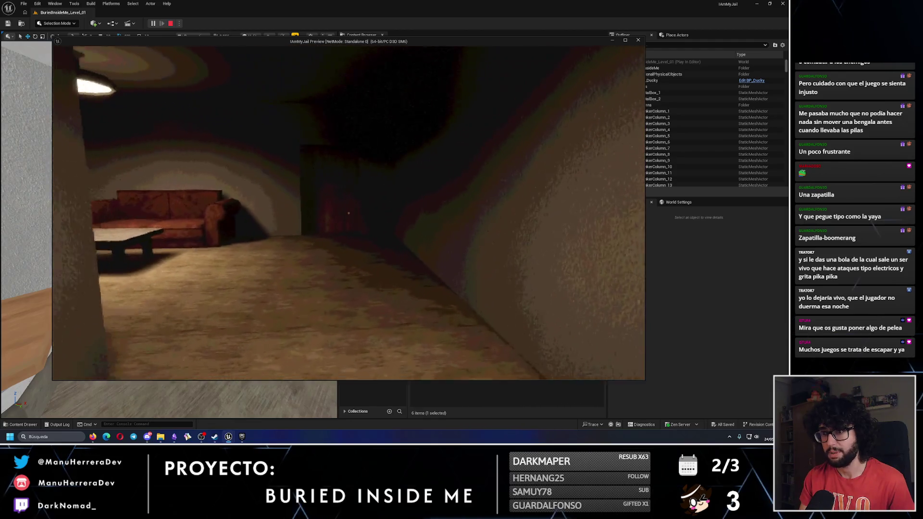
mouse_move(349, 213)
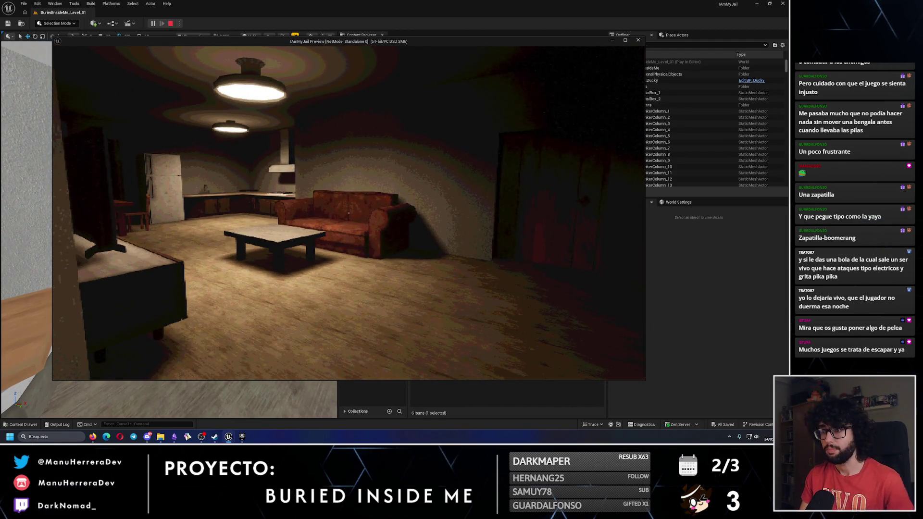
key("w")
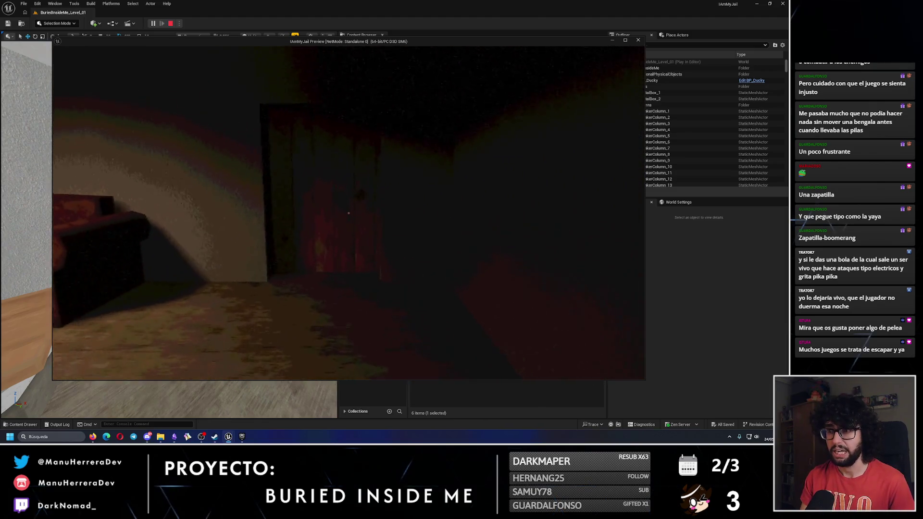
key("w")
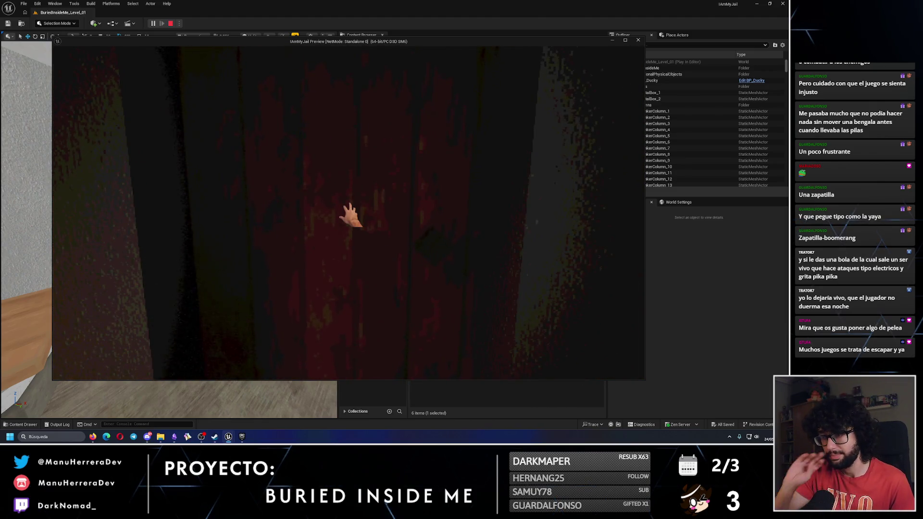
key("s")
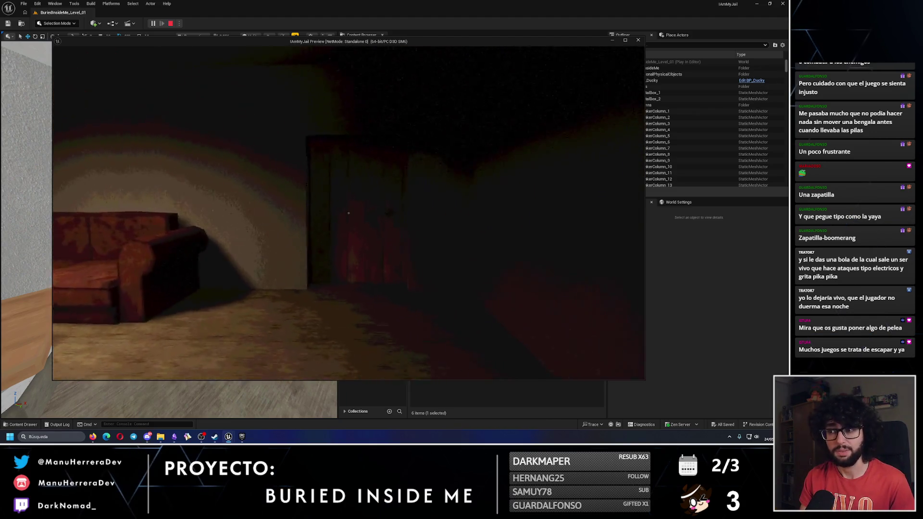
key("w")
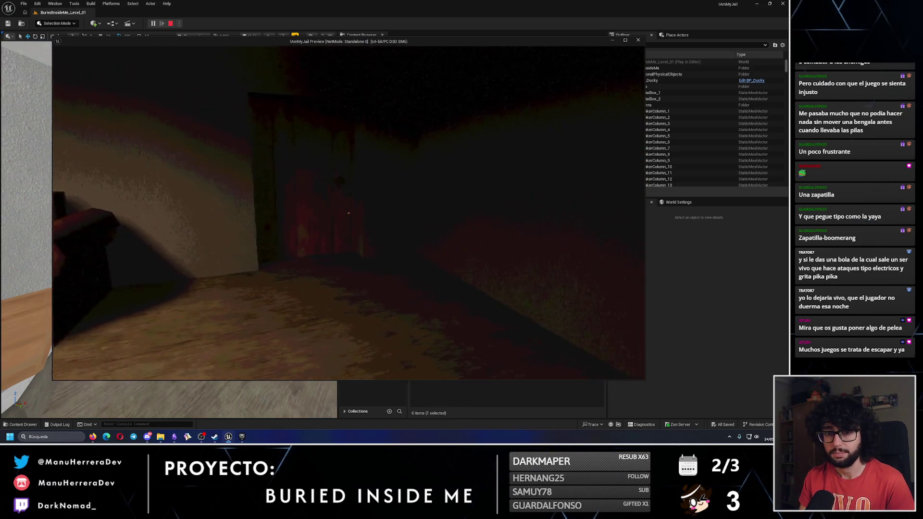
key("w")
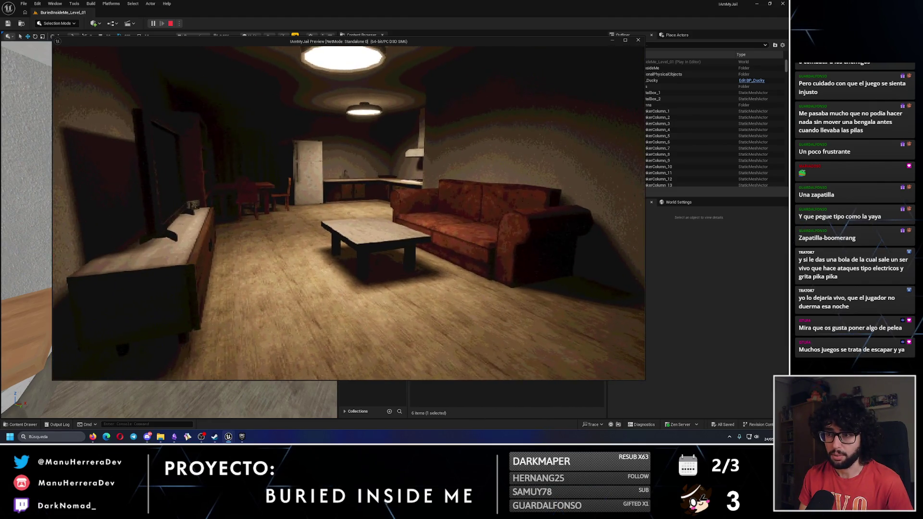
key("w")
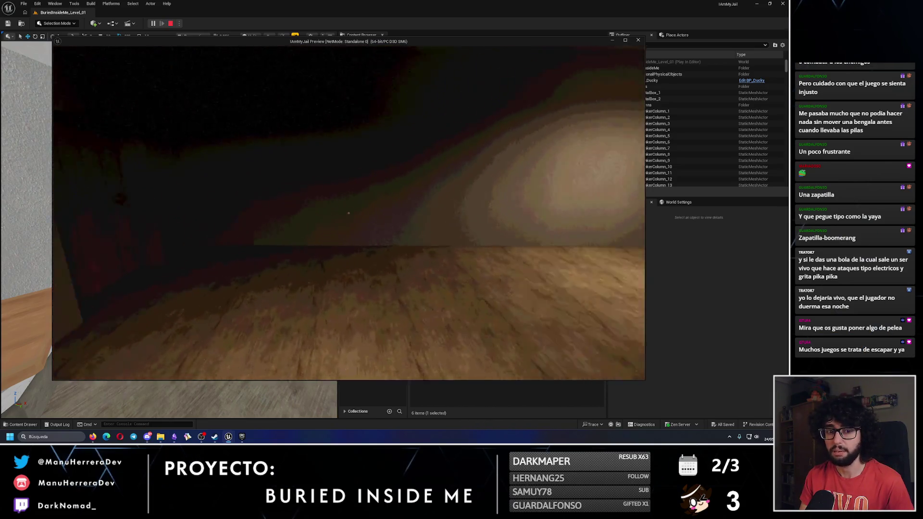
key("w")
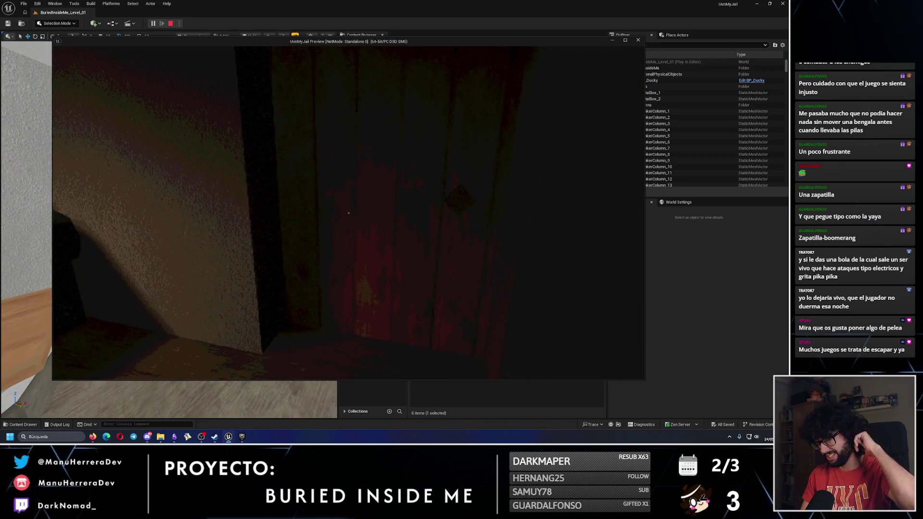
Go through into the lit living room, check the bedroom hallway, and sprint toward the fridge.
key("e")
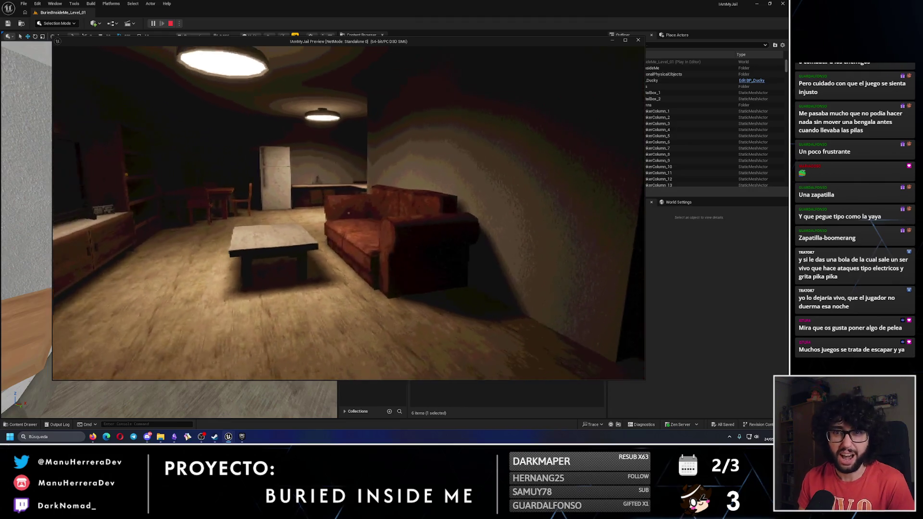
key("w")
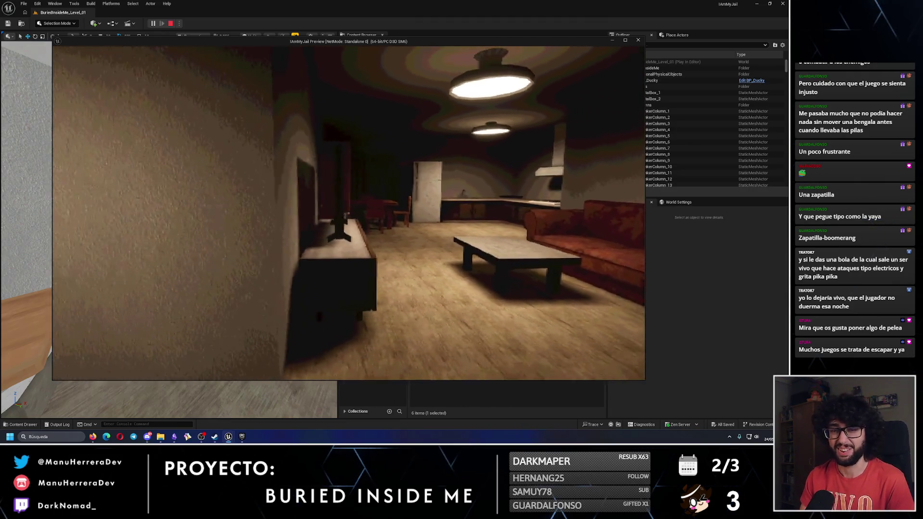
key("w")
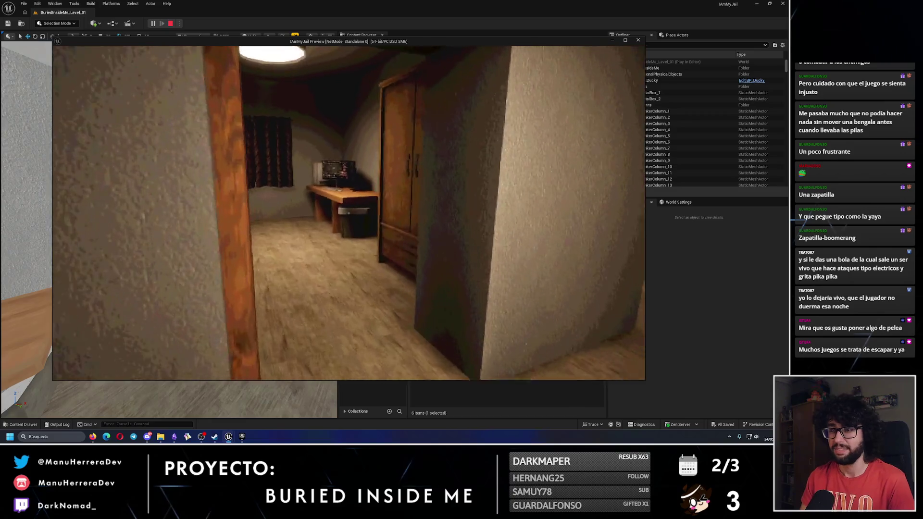
key("w")
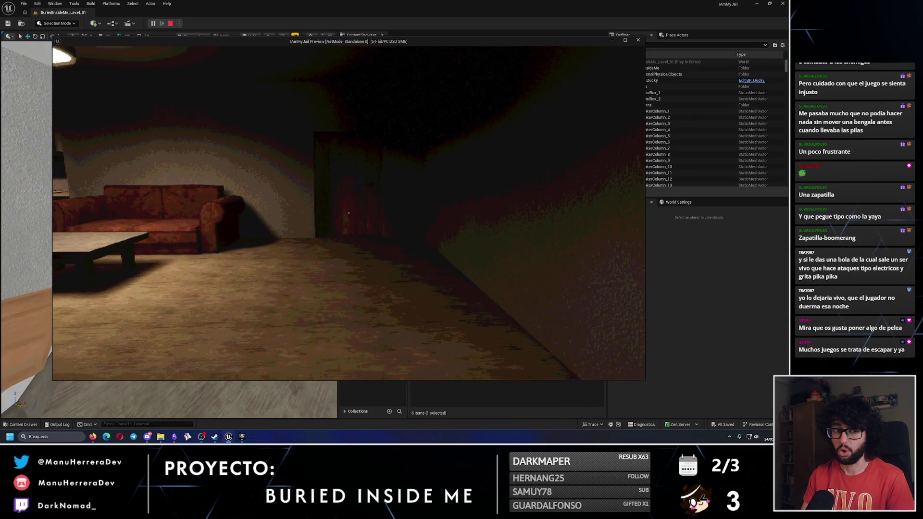
key("w")
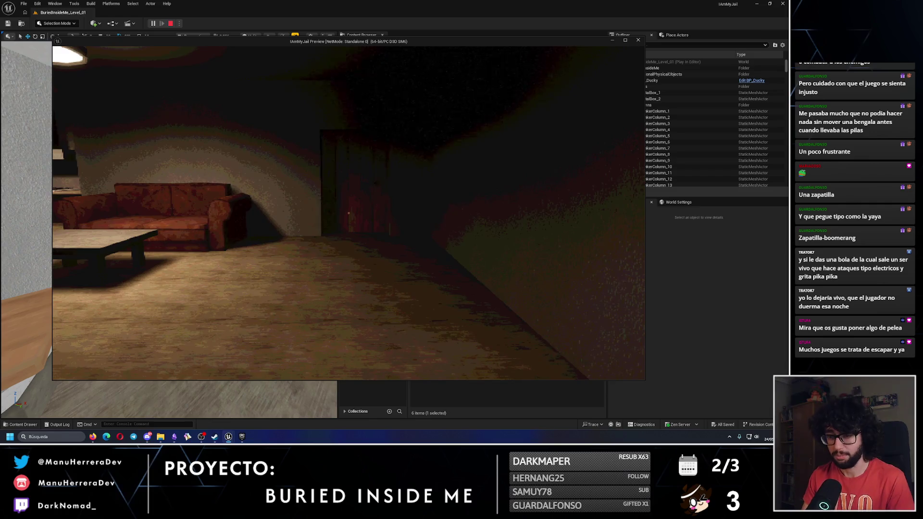
key("shift+w")
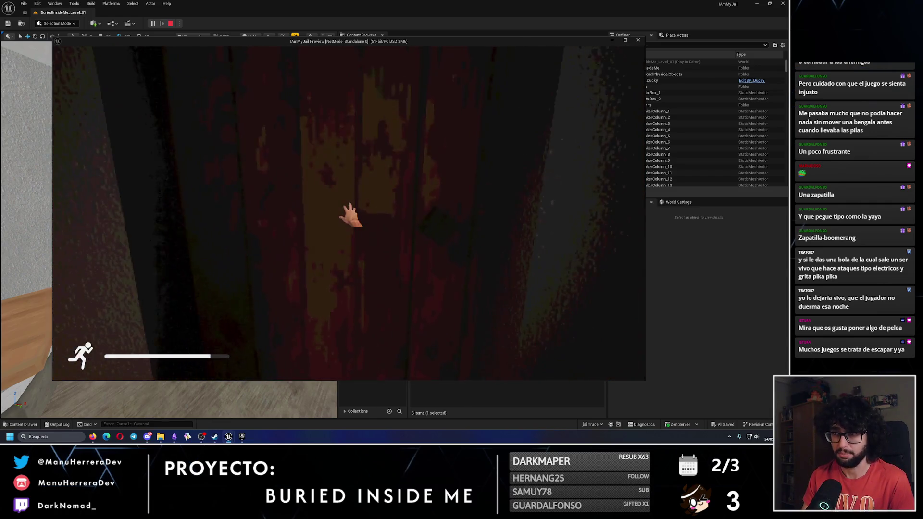
key("shift+w")
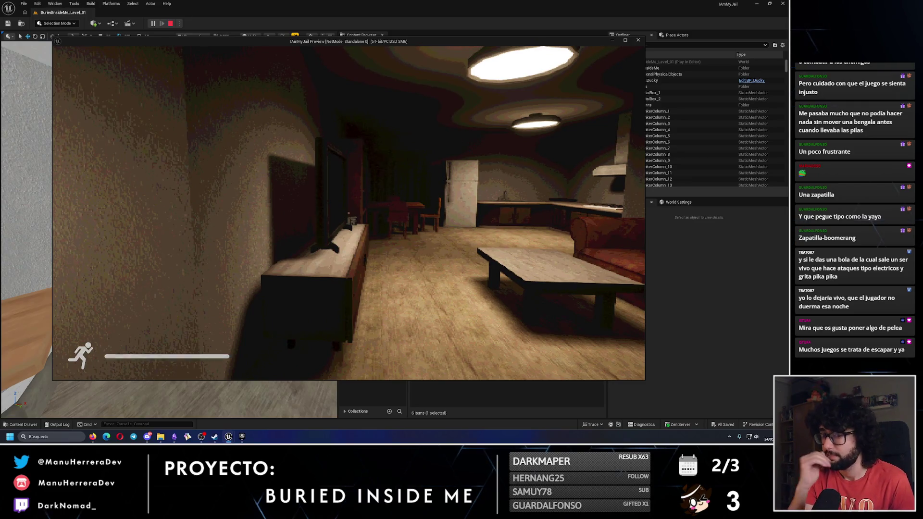
key("shift+w")
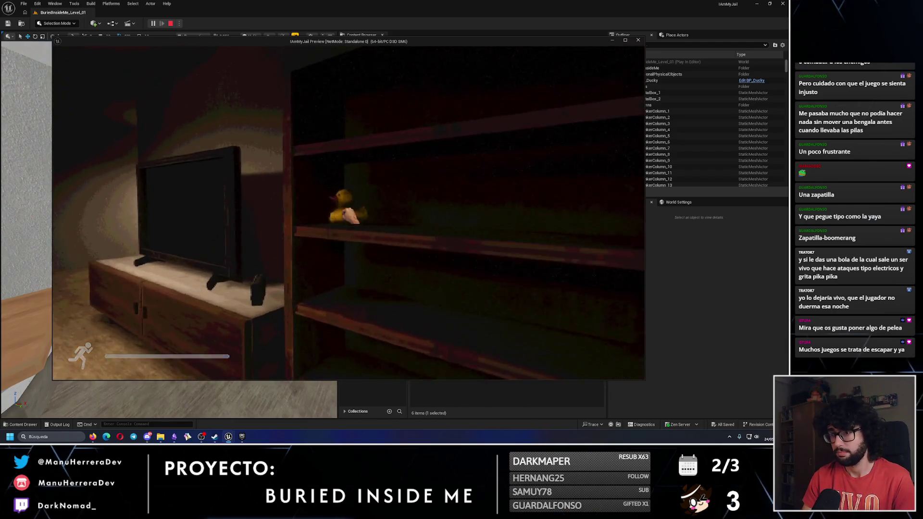
Drop the held duck onto the coffee table, walk around it, and stop the play session.
left_click(349, 213)
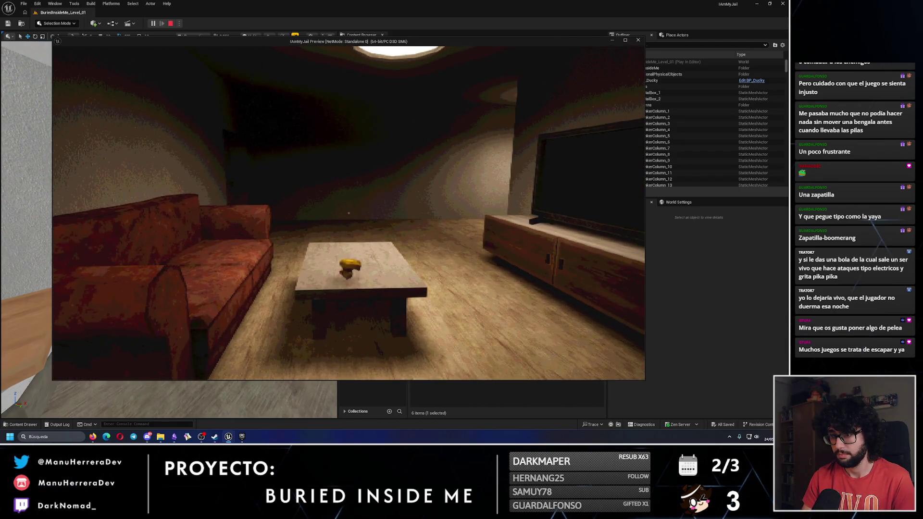
key("w")
key("w")
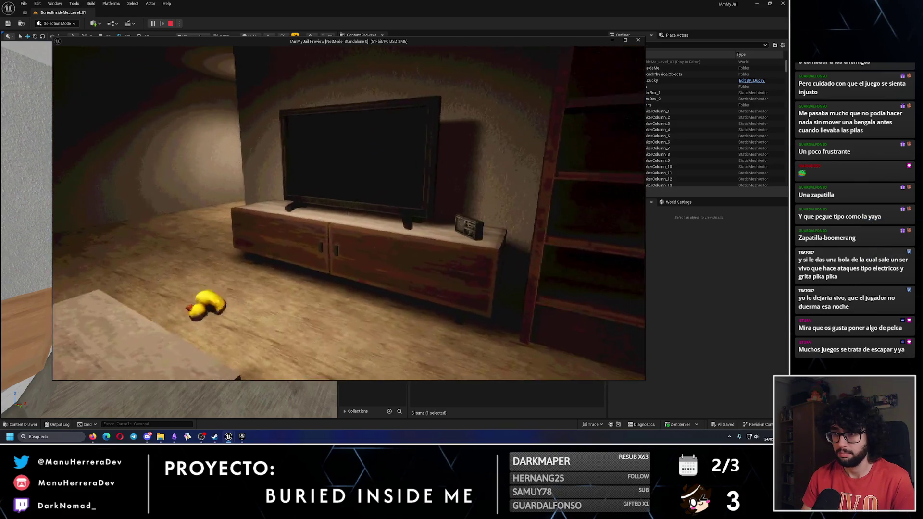
key("w")
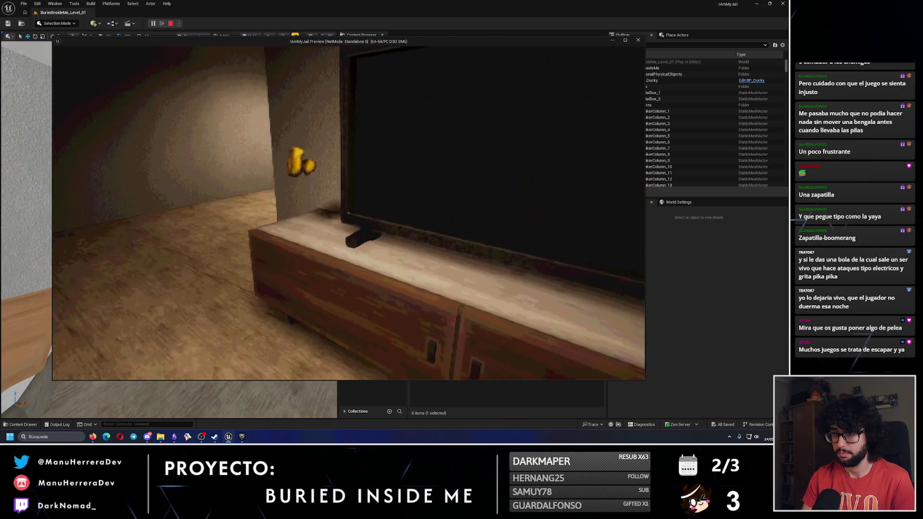
key("Escape")
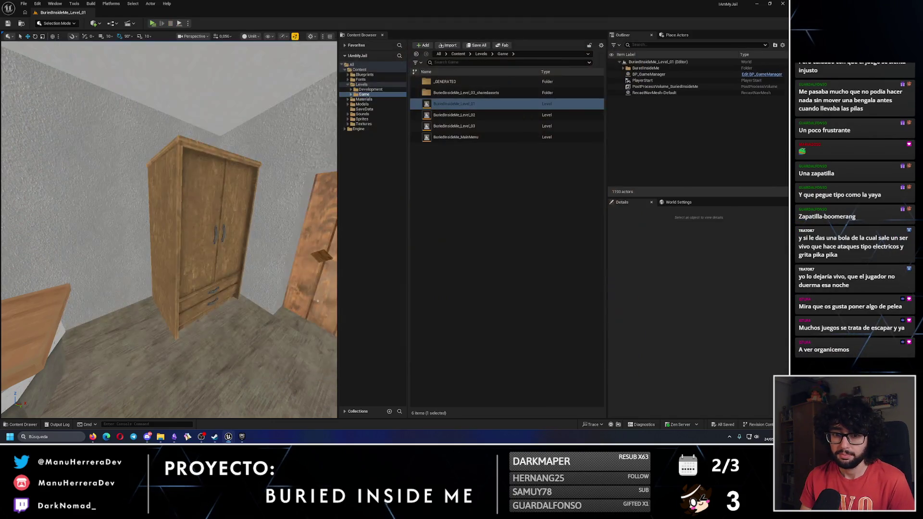
Fly up over Level_01 for an overhead view, read the Obsidian level design notes, then return to Unreal.
left_click_drag(248, 218, 183, 433)
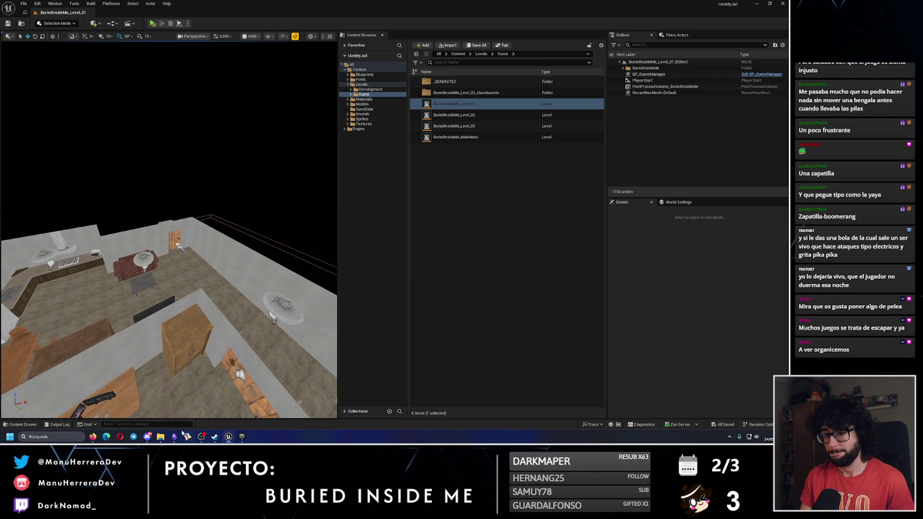
left_click(174, 436)
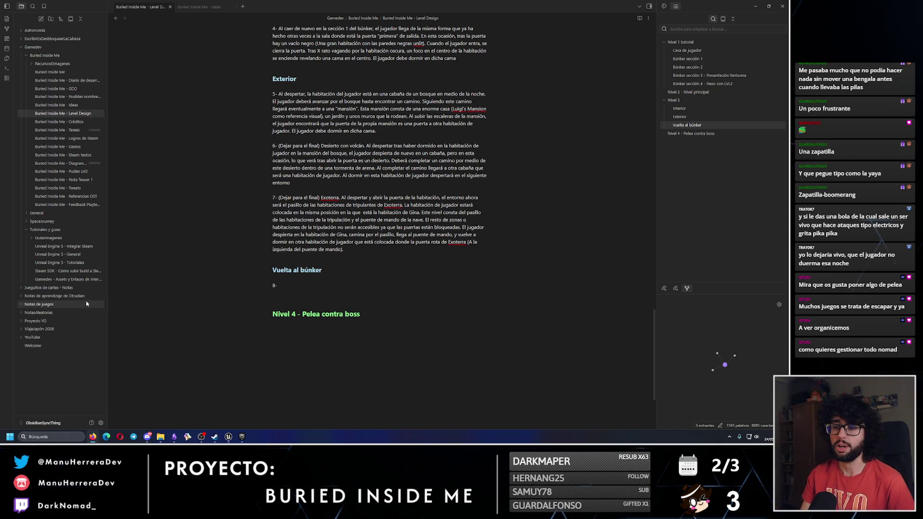
left_click(228, 436)
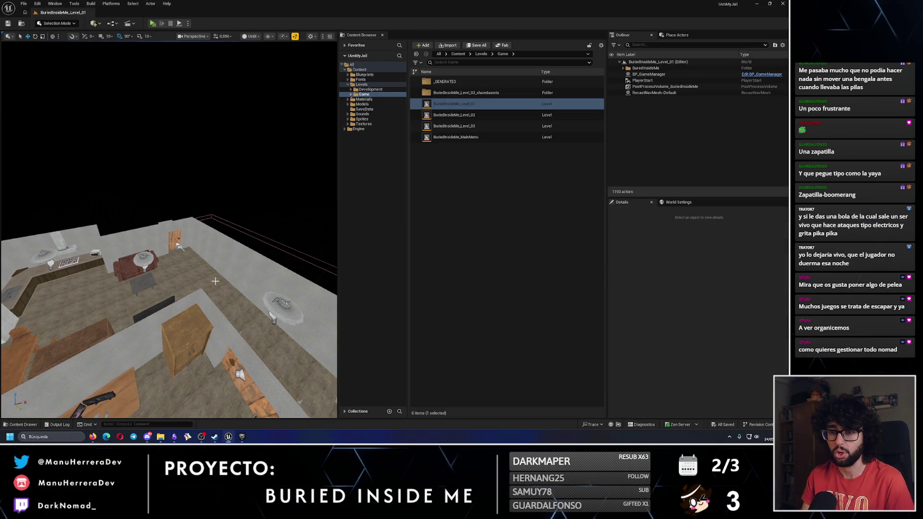
Open Level_03 and fly toward the grey wall, then switch to Level_02 and back to Level_03.
double_click(493, 126)
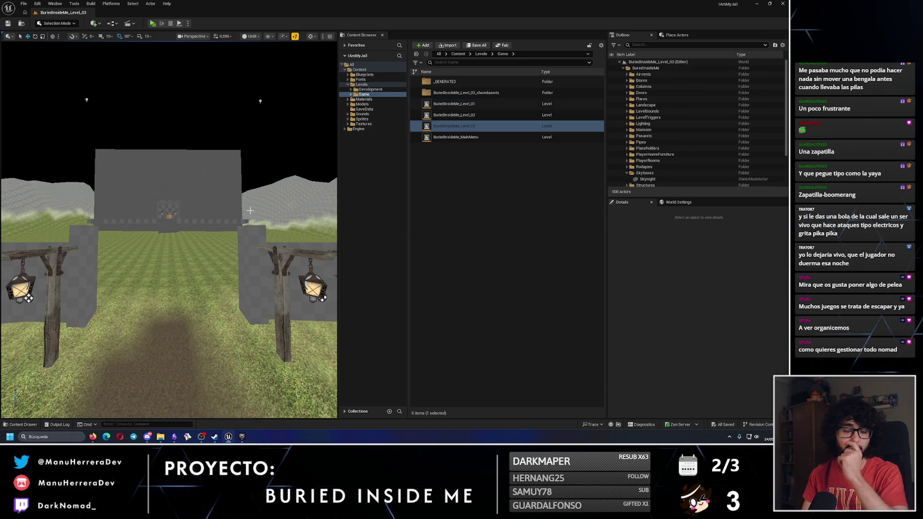
left_click_drag(202, 283, 206, 285)
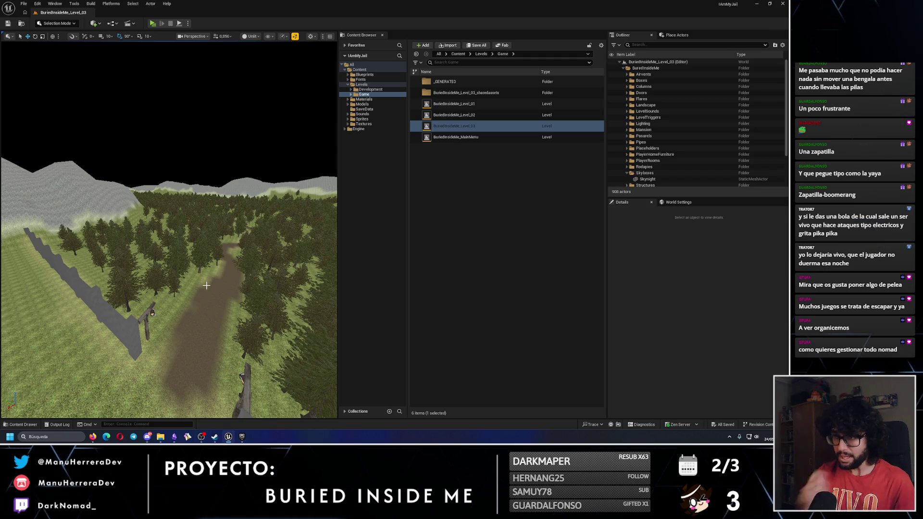
double_click(463, 116)
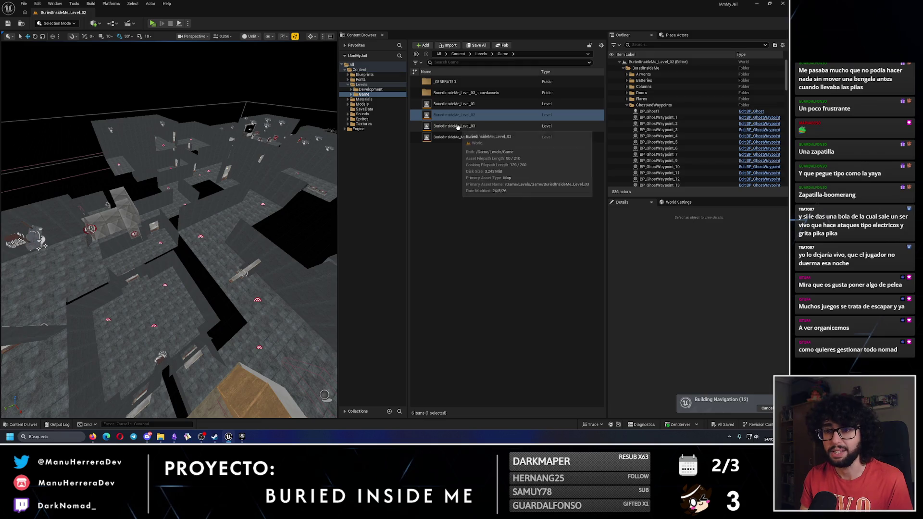
scroll(155, 205, "down", 2)
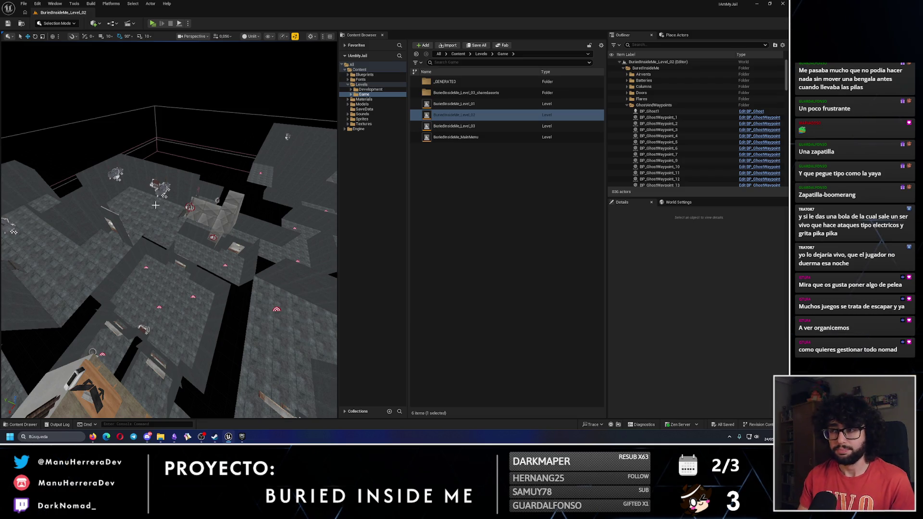
double_click(467, 125)
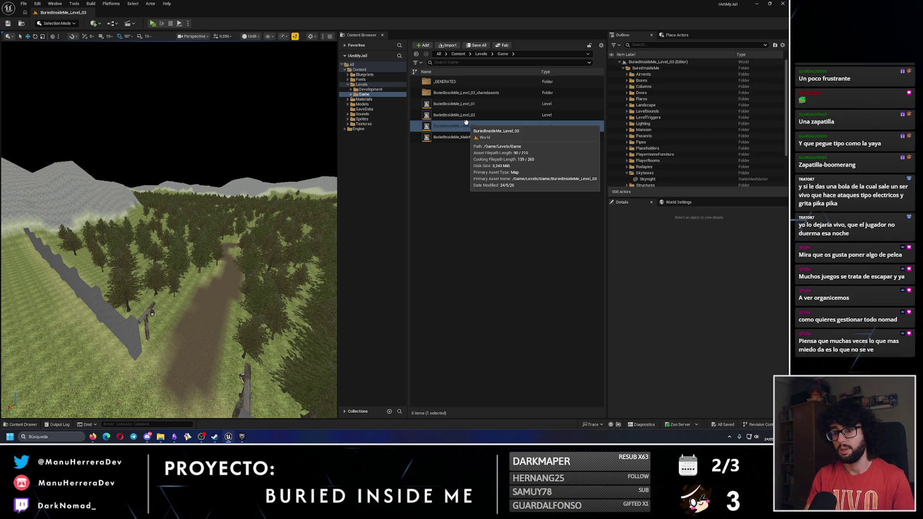
Fly over Level_03's forest past the grey building toward the distant mountains.
left_click_drag(168, 241, 183, 250)
left_click_drag(292, 281, 292, 281)
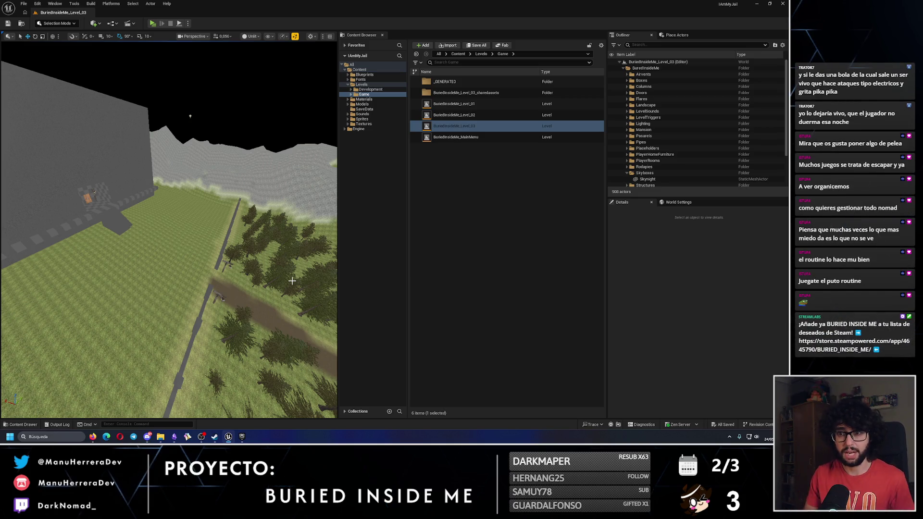
mouse_move(292, 280)
left_mouse_down()
mouse_move(293, 248)
mouse_move(290, 282)
left_mouse_up()
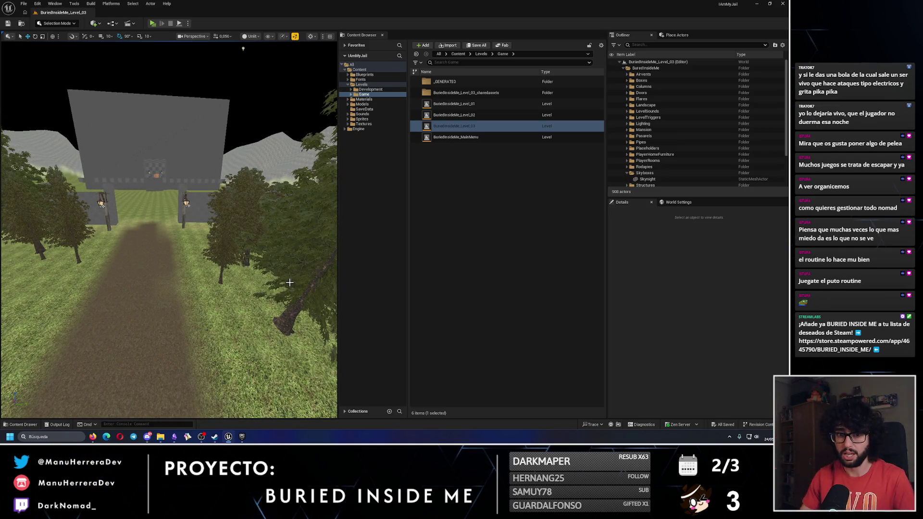
mouse_move(243, 49)
left_mouse_down()
mouse_move(244, 77)
mouse_move(259, 102)
left_mouse_up()
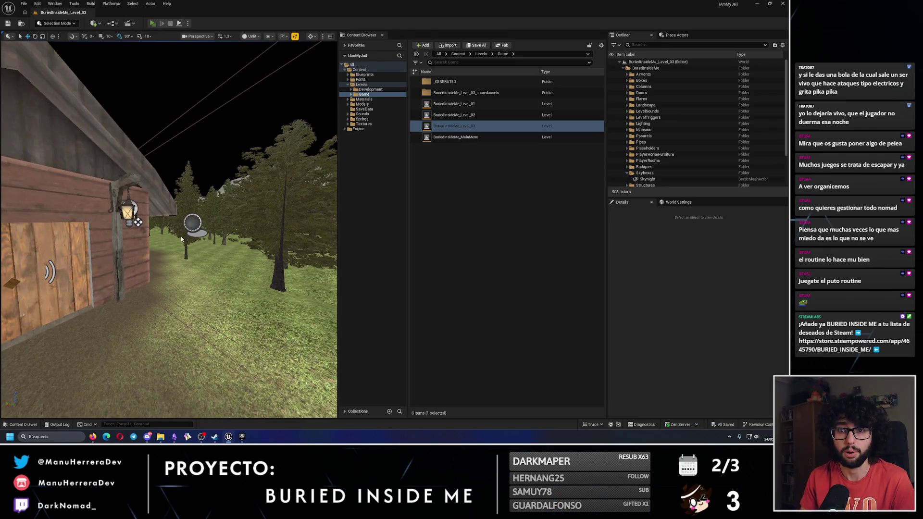
Start a play-test and sprint through the dark trees past the lit lamp post.
key("alt+p")
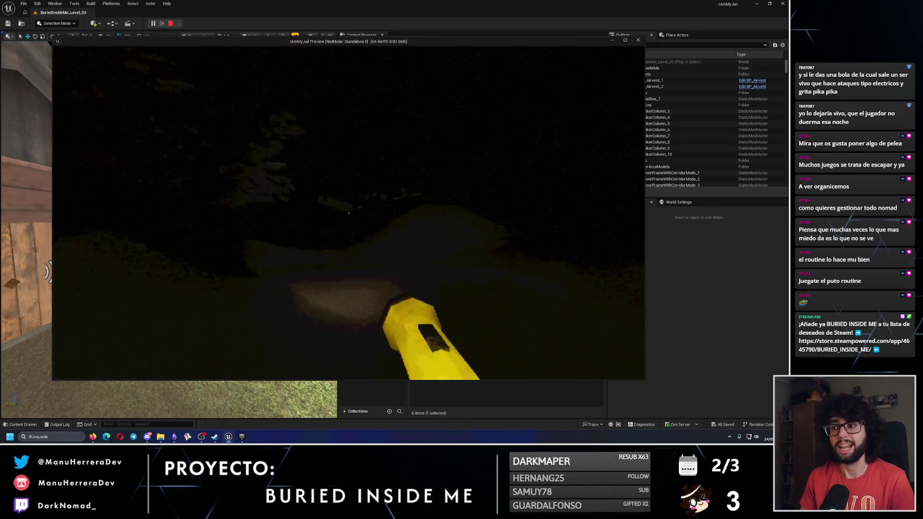
key("w")
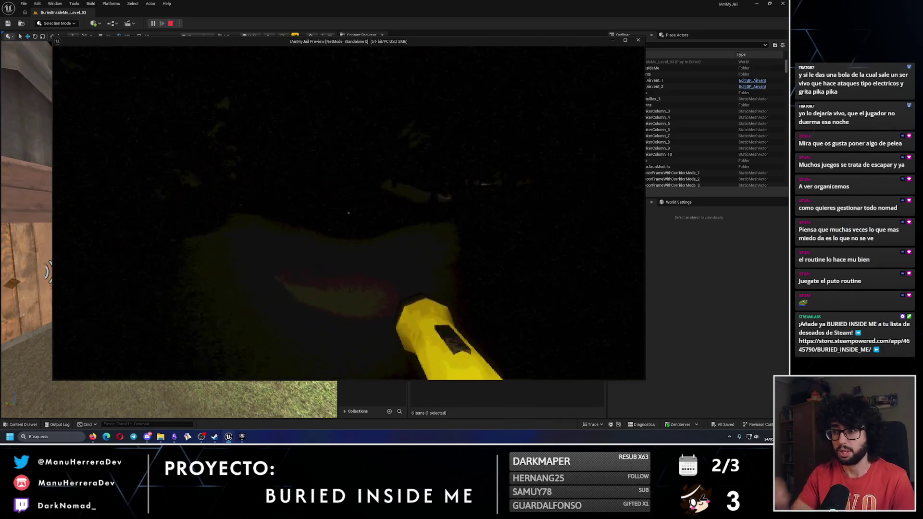
key("shift")
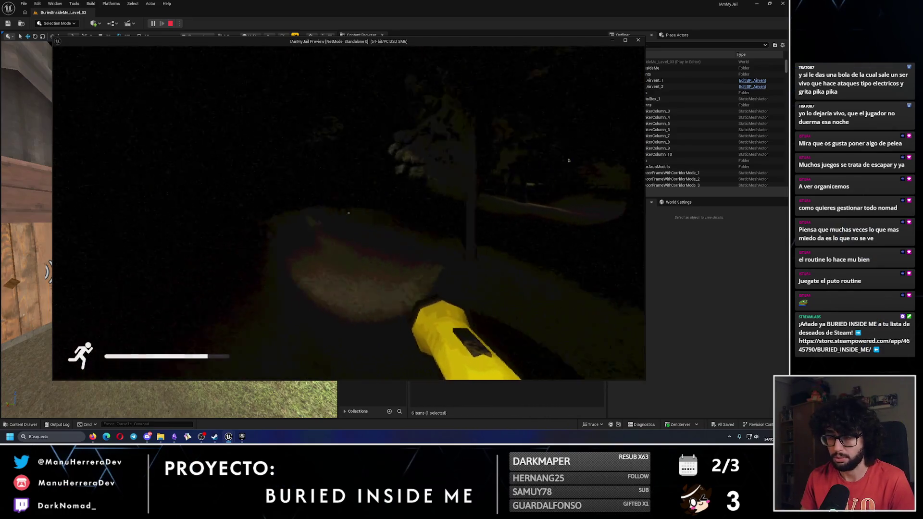
key("w")
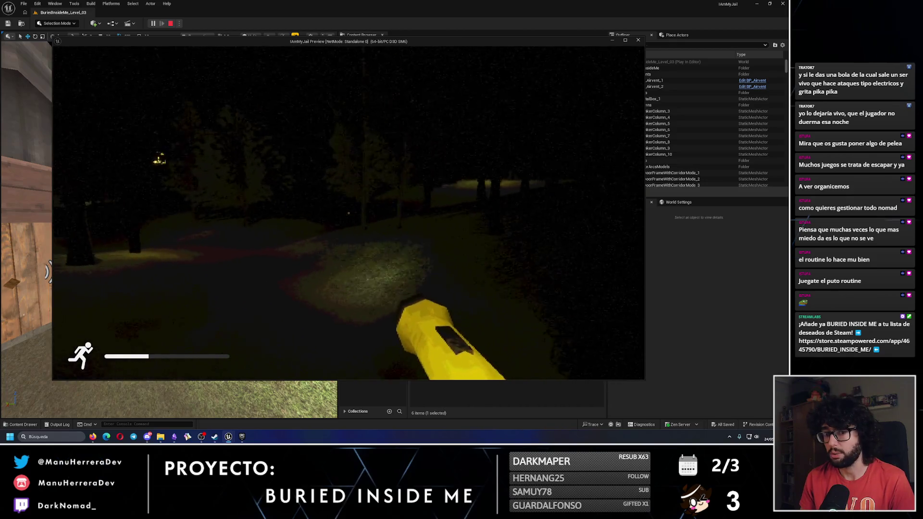
key("w")
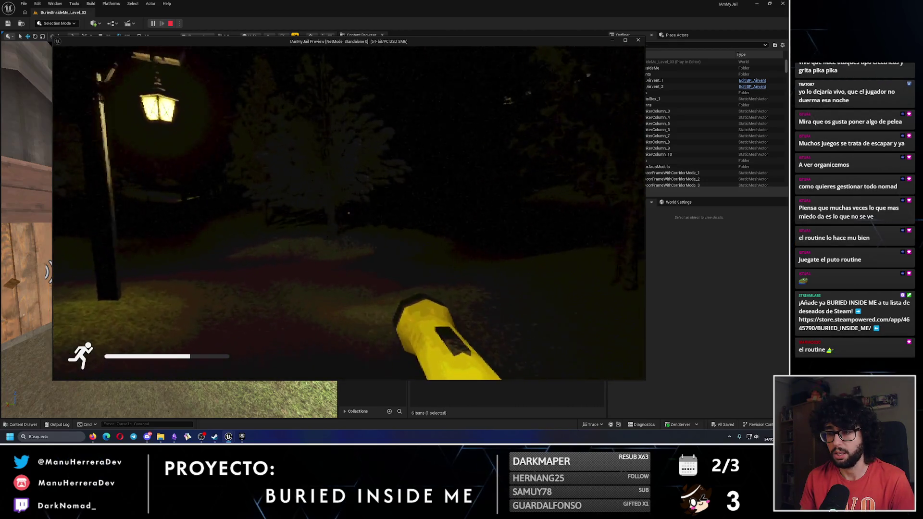
key("w")
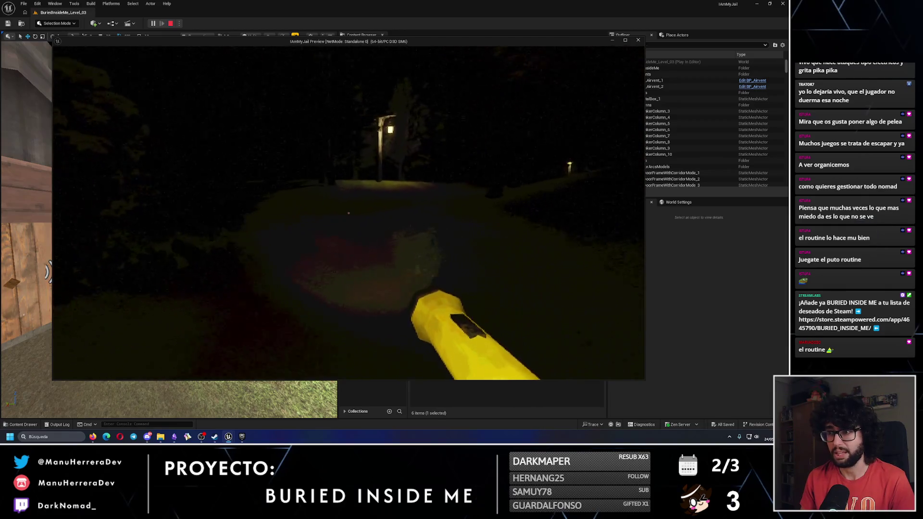
key("shift+w")
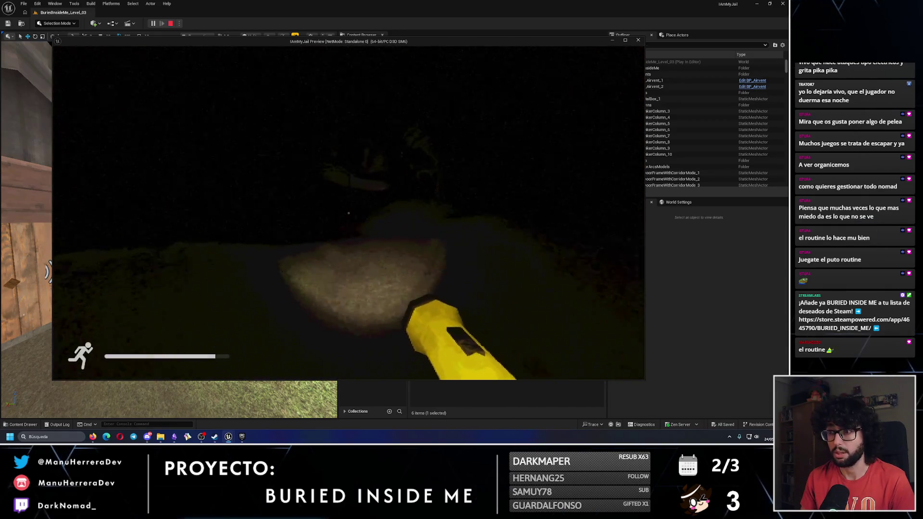
key("shift+w")
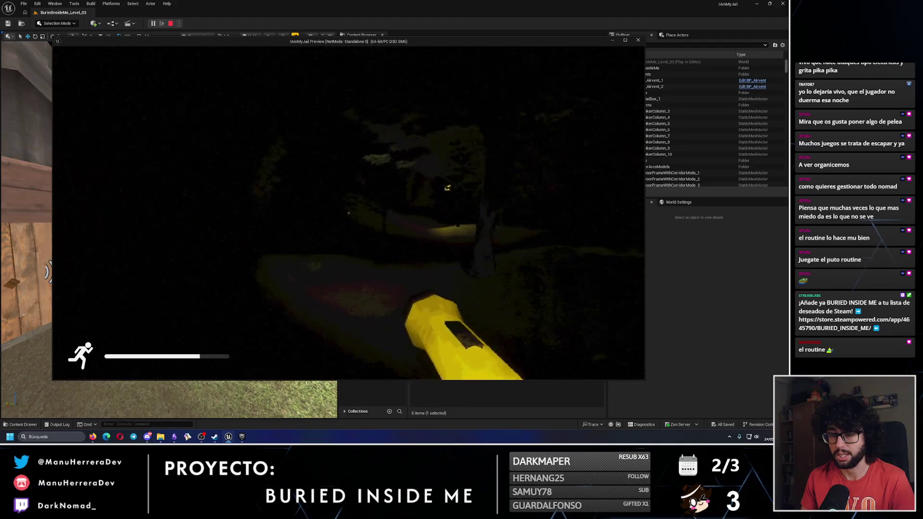
key("shift+w")
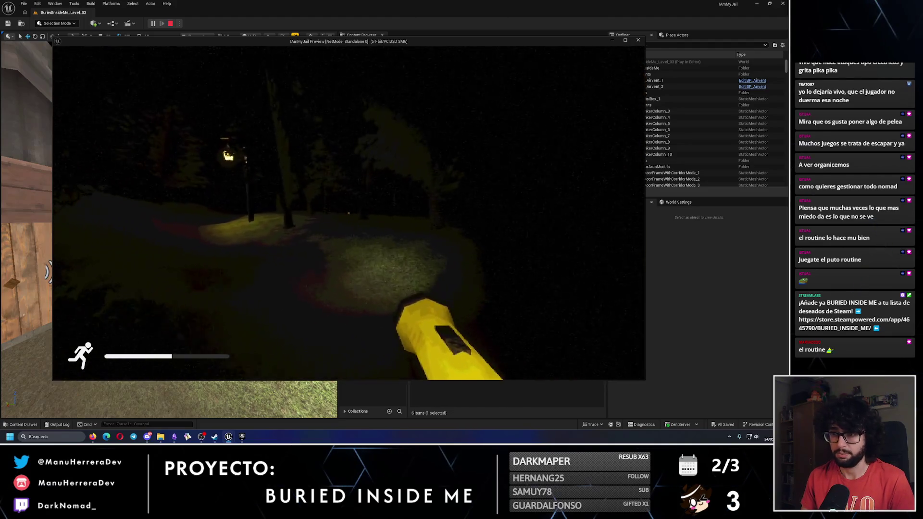
key("shift+w")
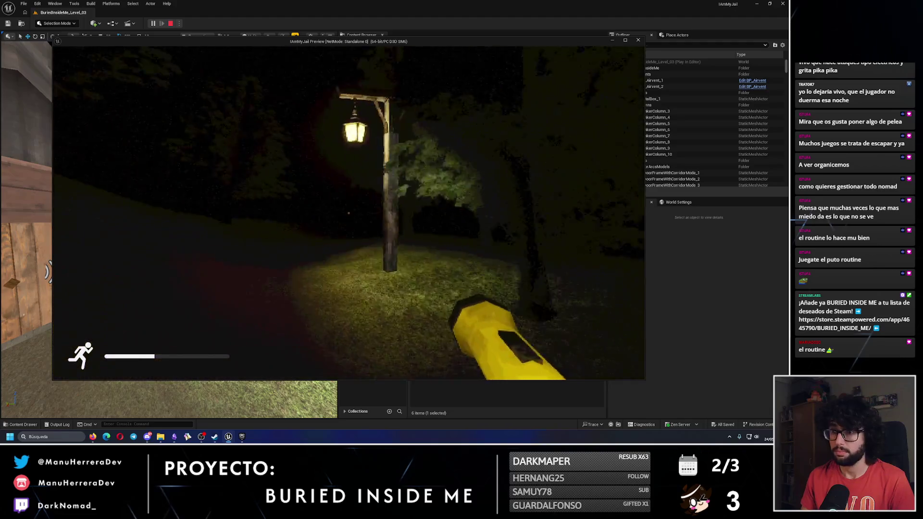
key("shift+w")
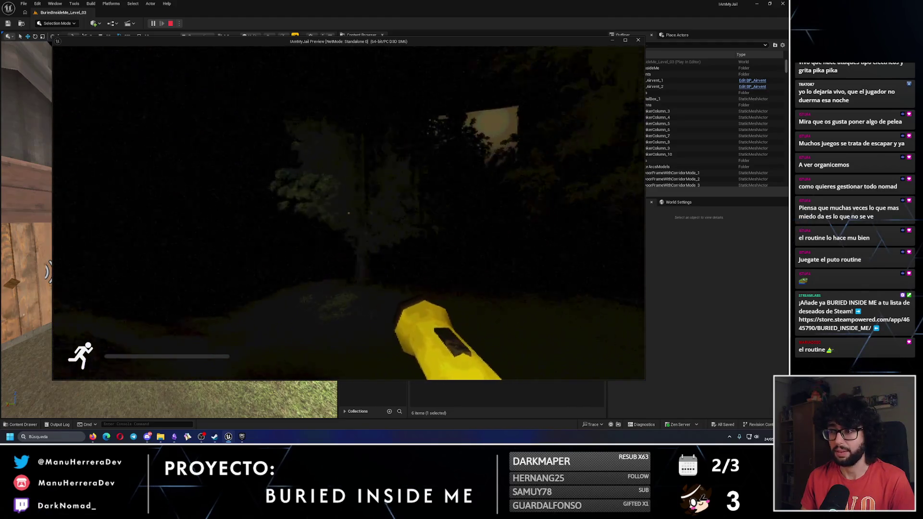
Walk the dark forest path past the lamp to the lit opening at its end.
key("w")
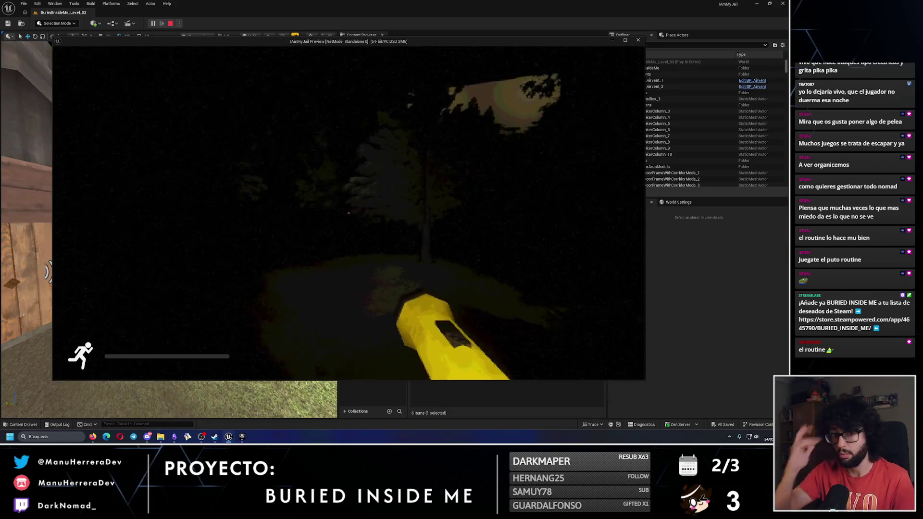
key("w")
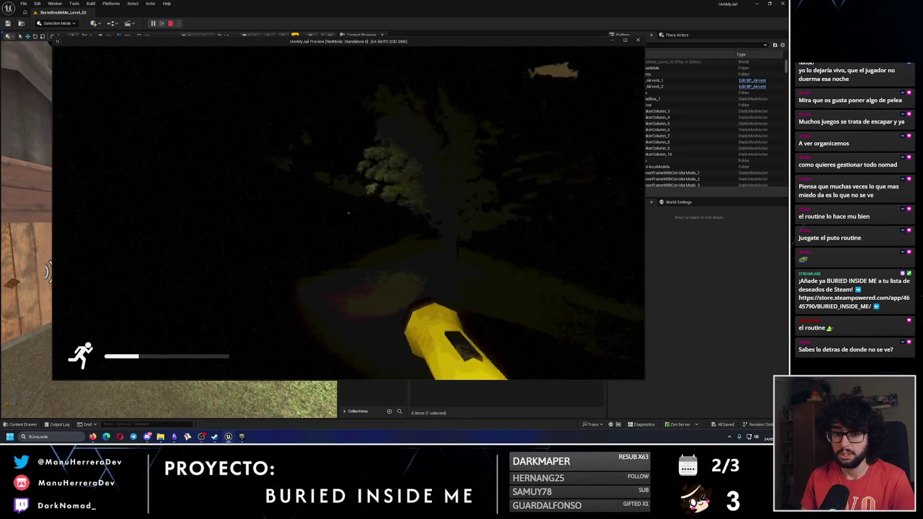
key("w")
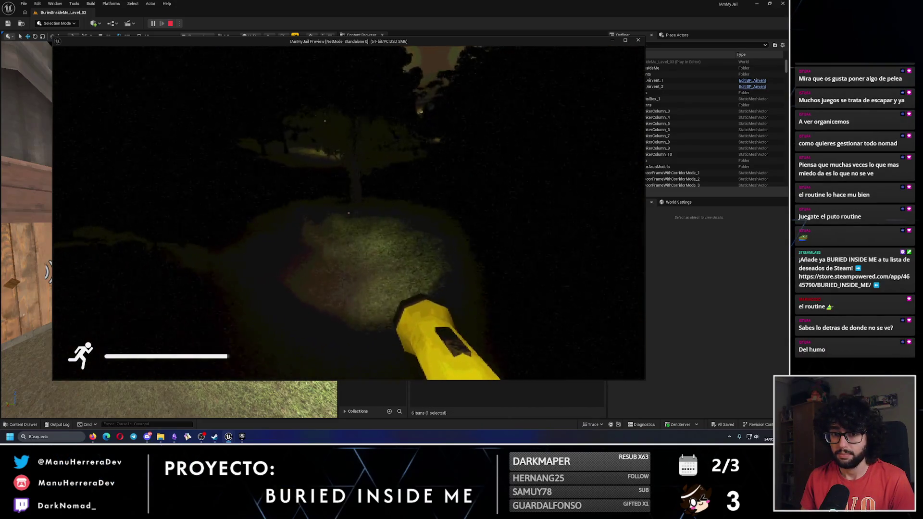
key("w")
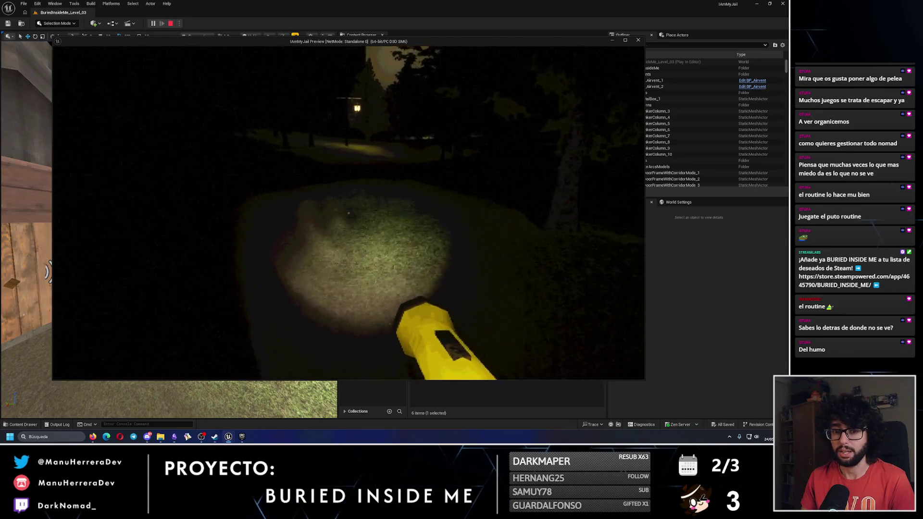
key("w")
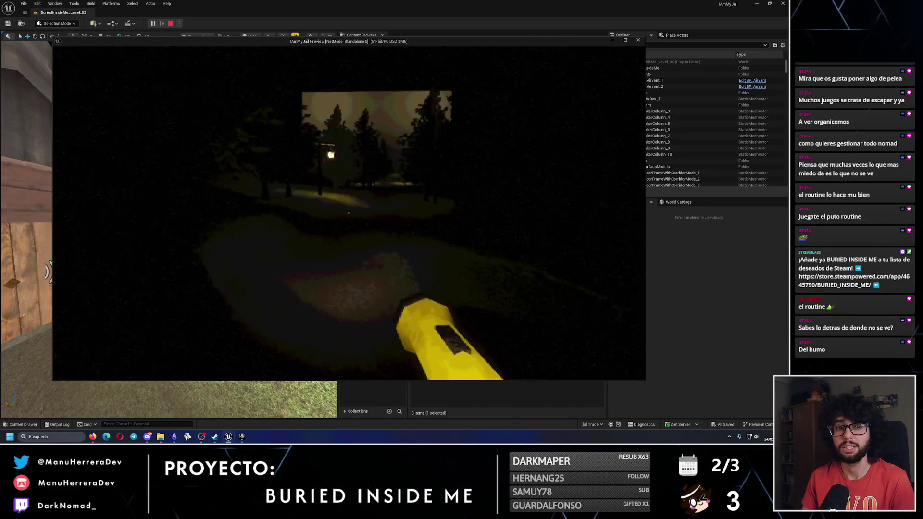
key("w")
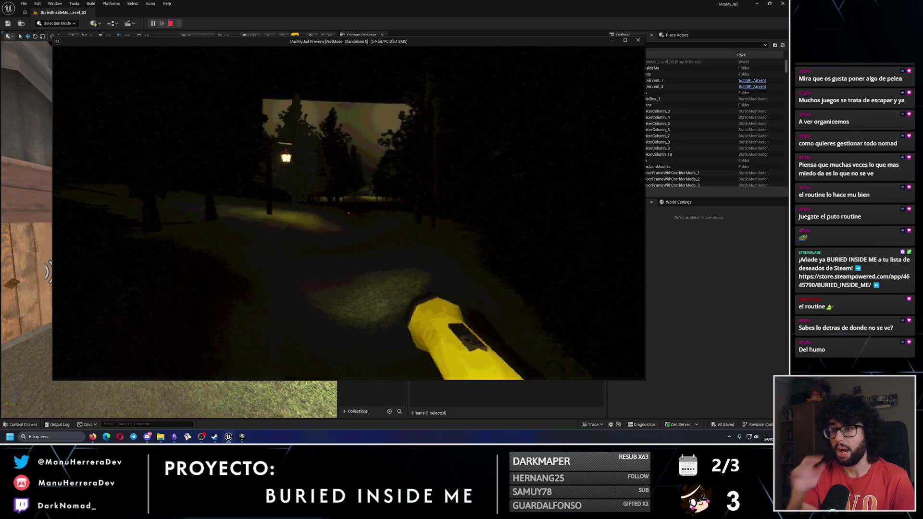
key("w")
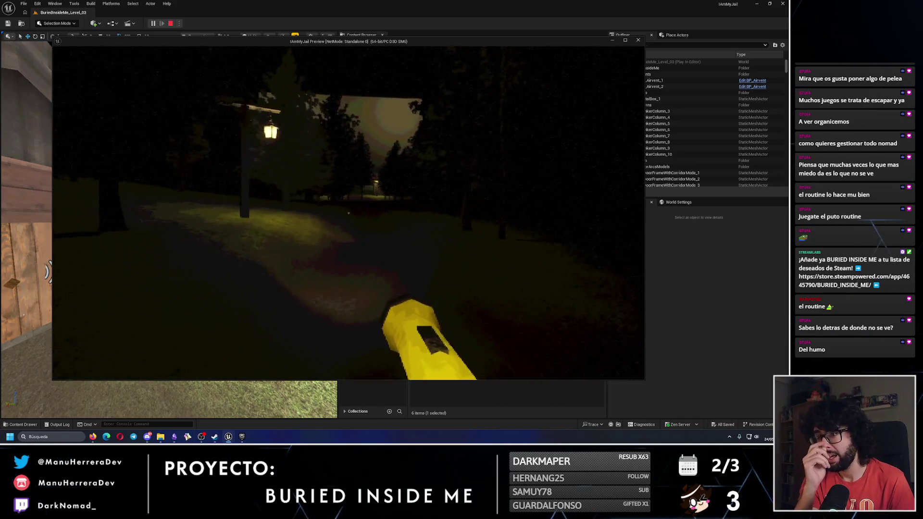
key("w")
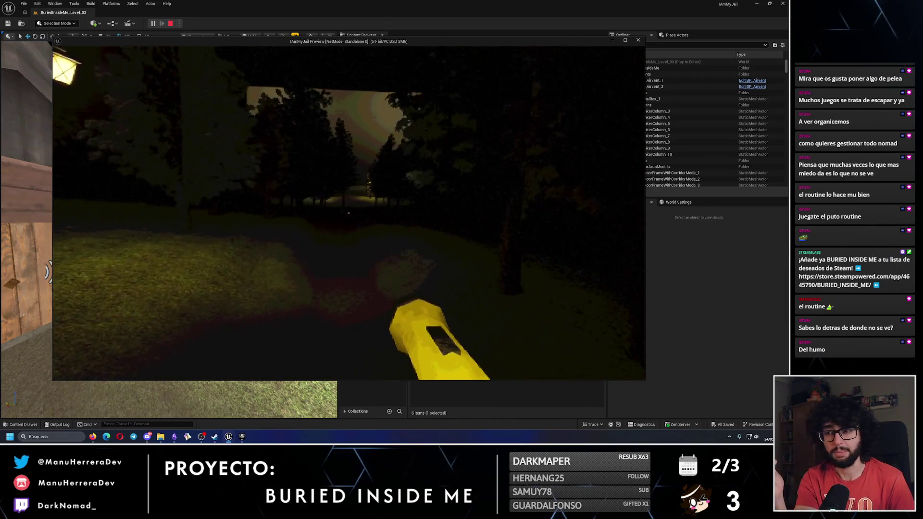
key("w")
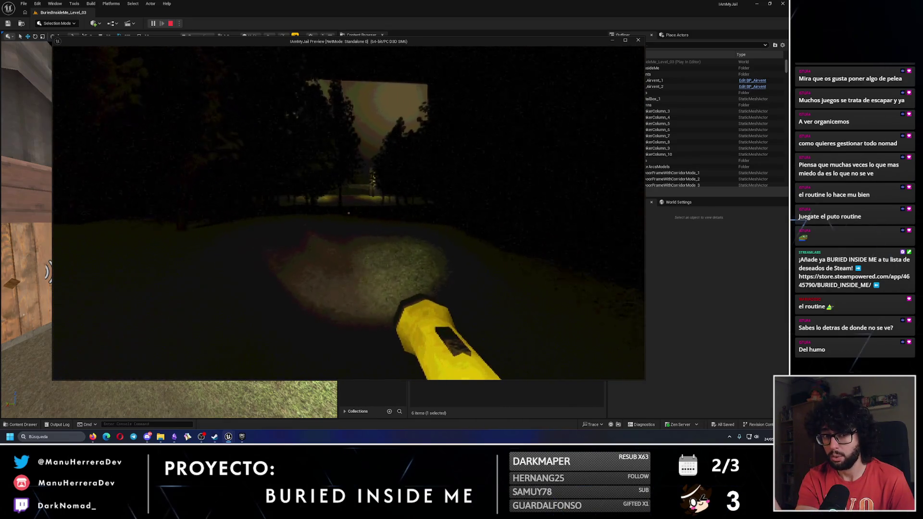
key("w")
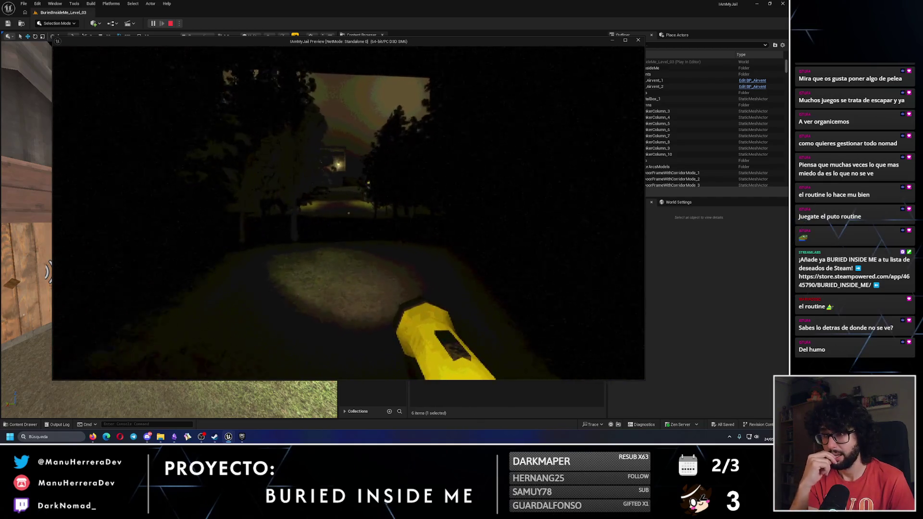
key("w")
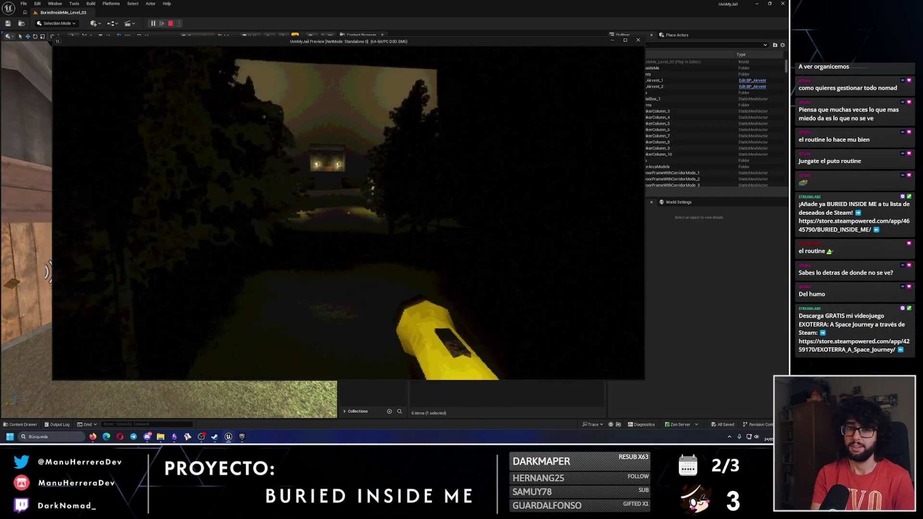
Sprint past the lantern posts to the lit gate and climb the stairs to the wooden door.
key("w")
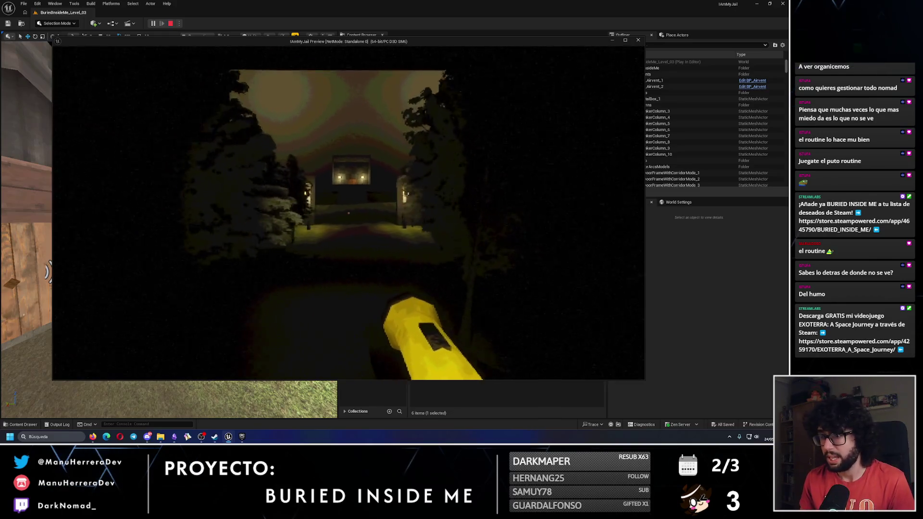
key("w")
key("shift")
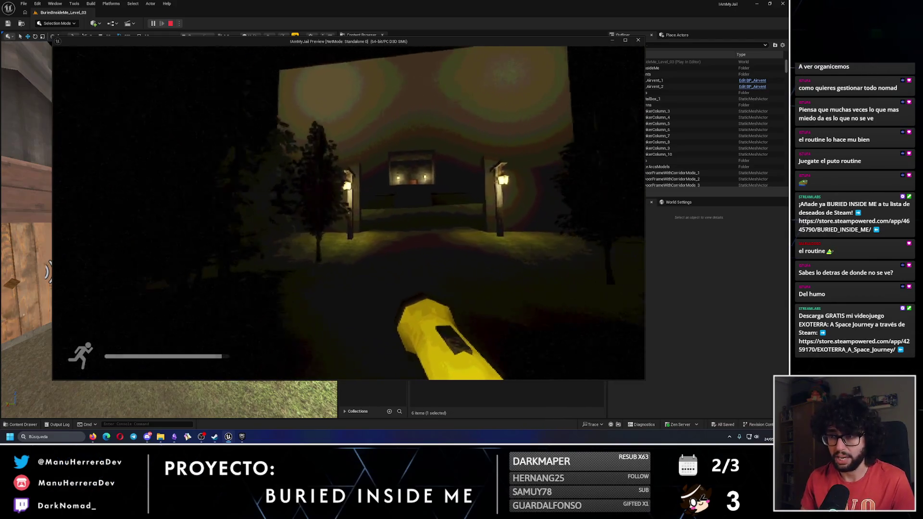
key("w")
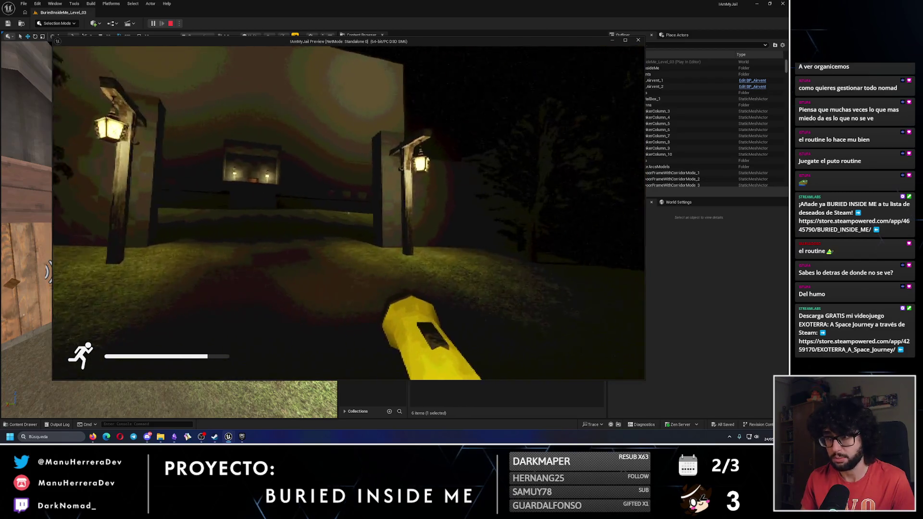
key("w")
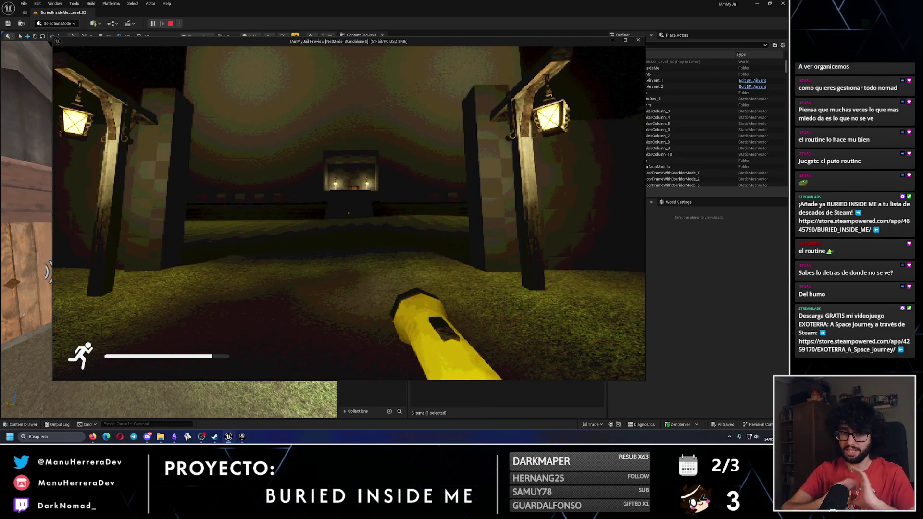
key("w")
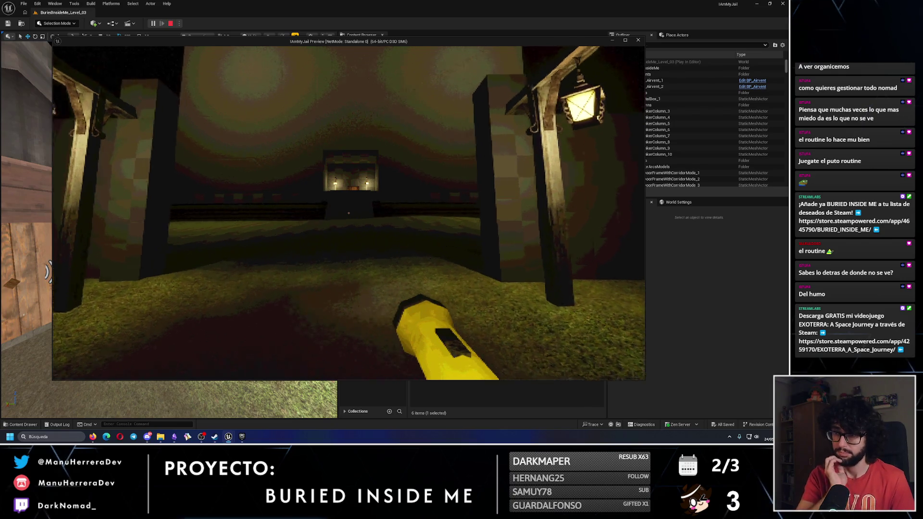
key("w")
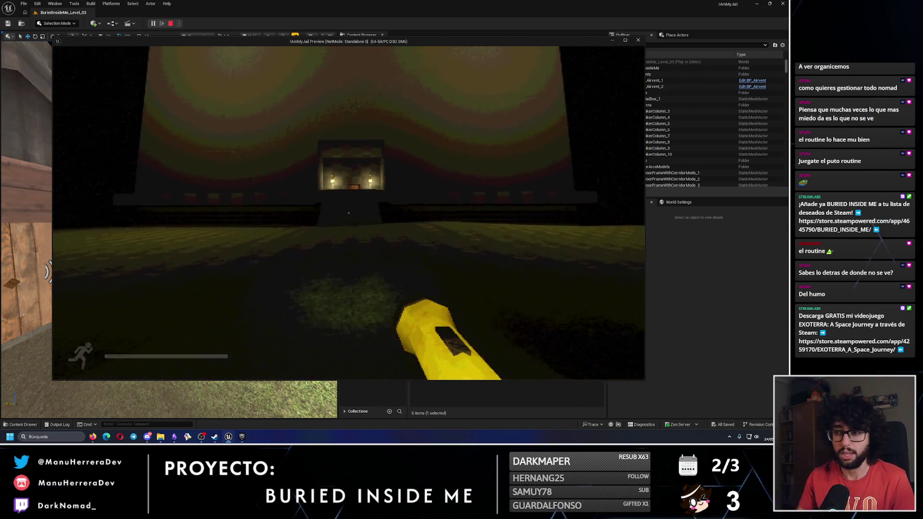
key("shift+w")
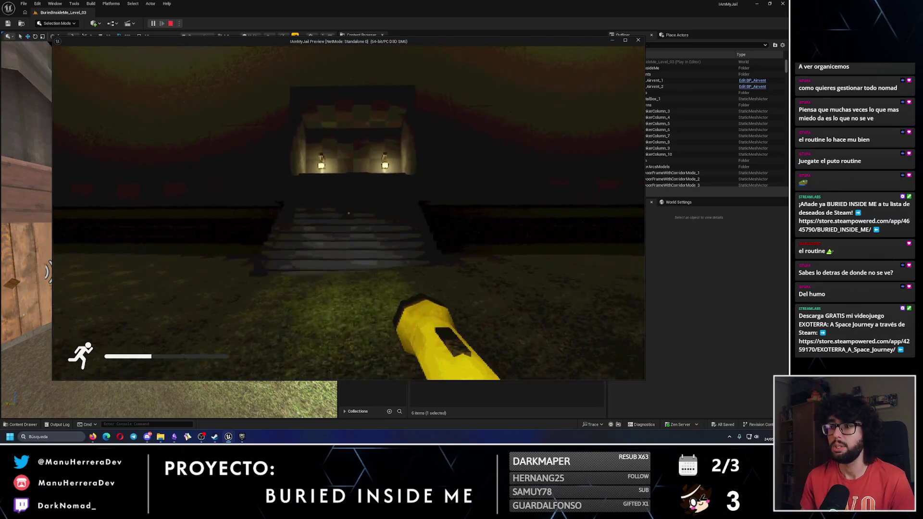
key("shift+w")
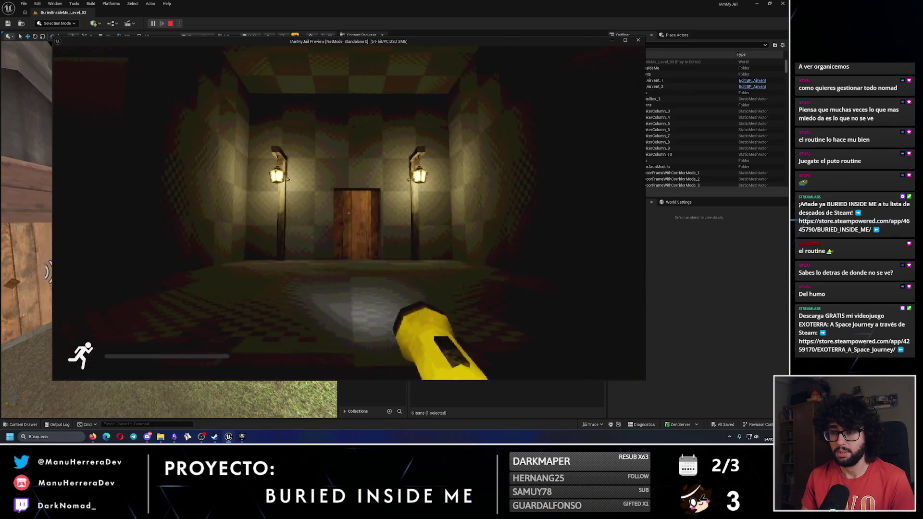
key("w")
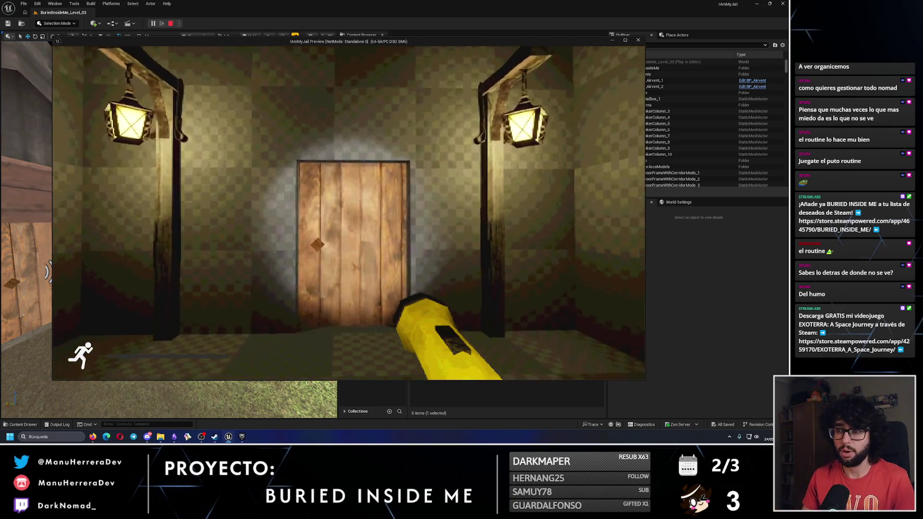
Enter the bedroom, walk through the dark doorway out toward the yard gate, then end the preview.
key("e")
key("w")
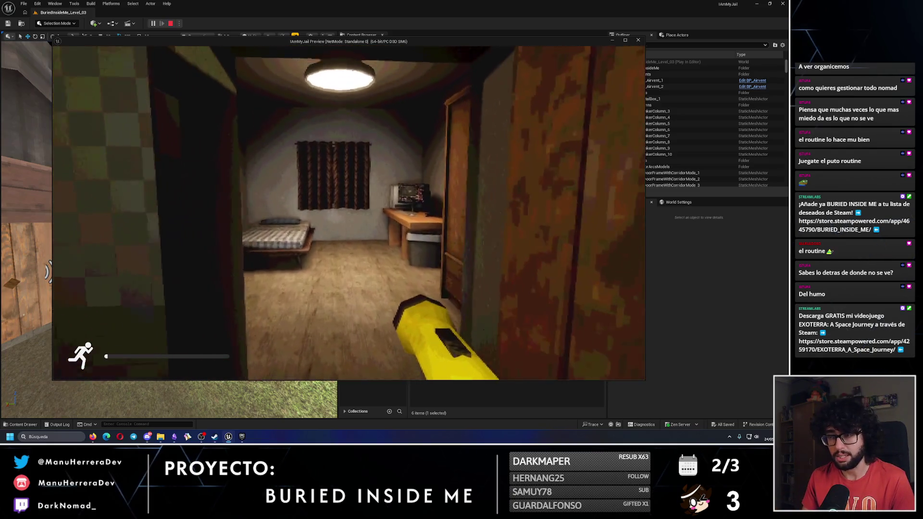
key("w")
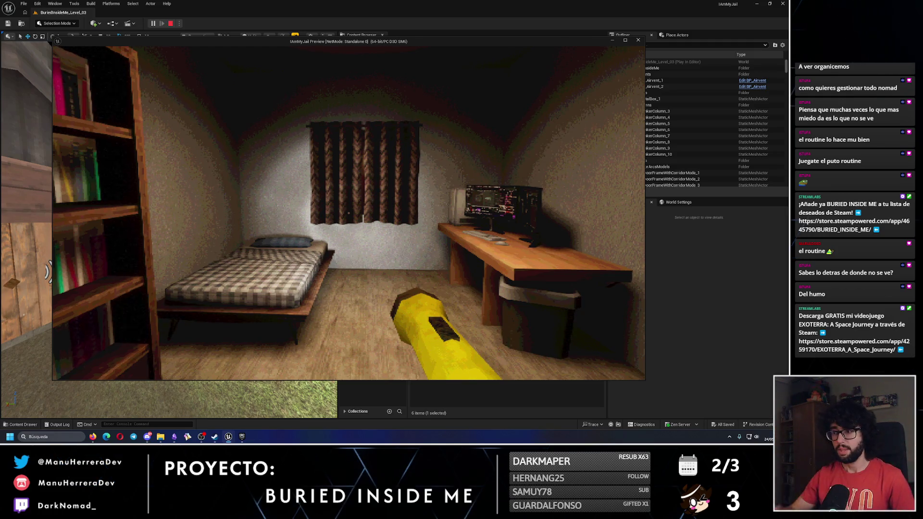
key("w")
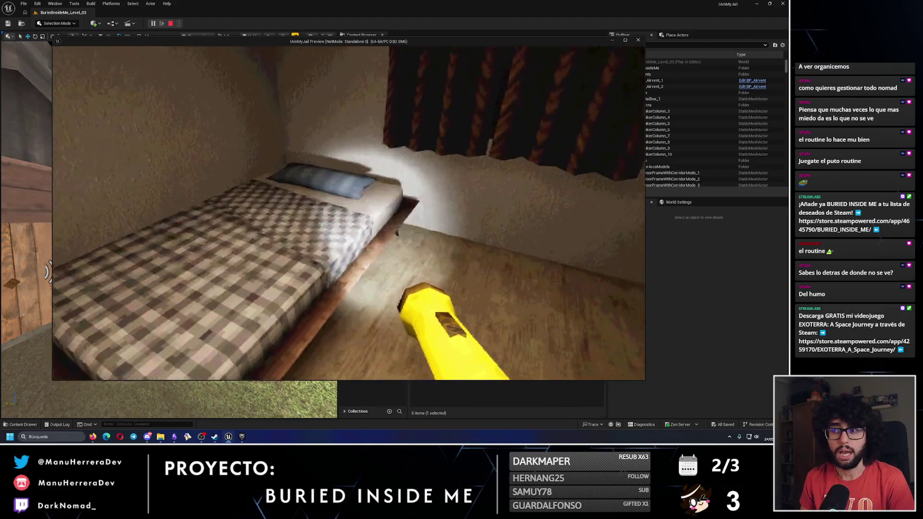
key("w")
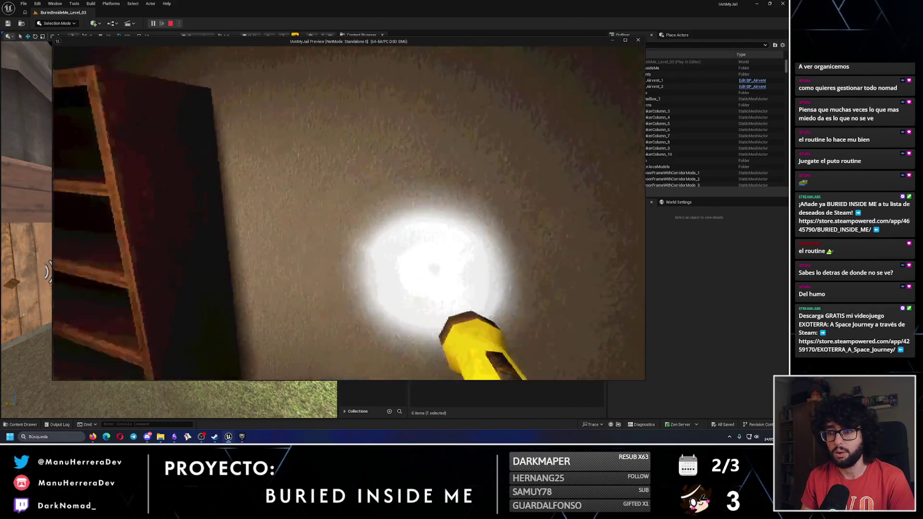
key("w")
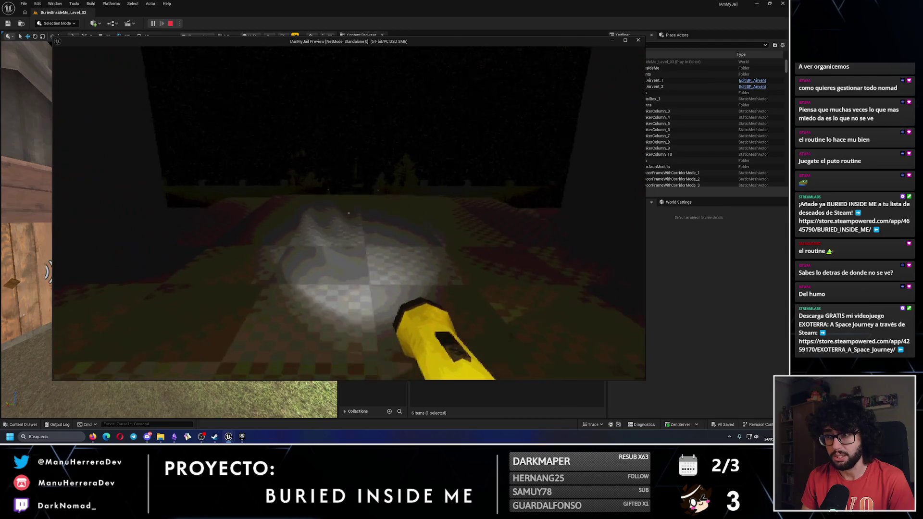
key("w")
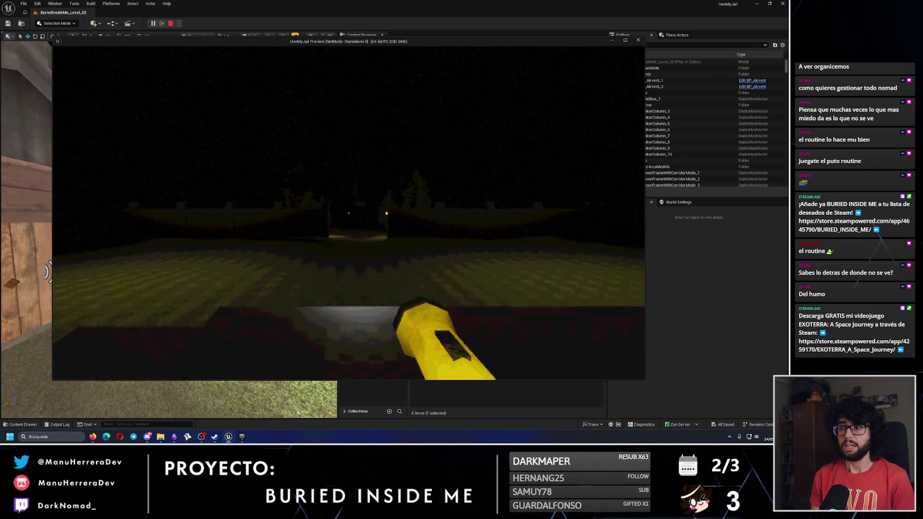
key("w")
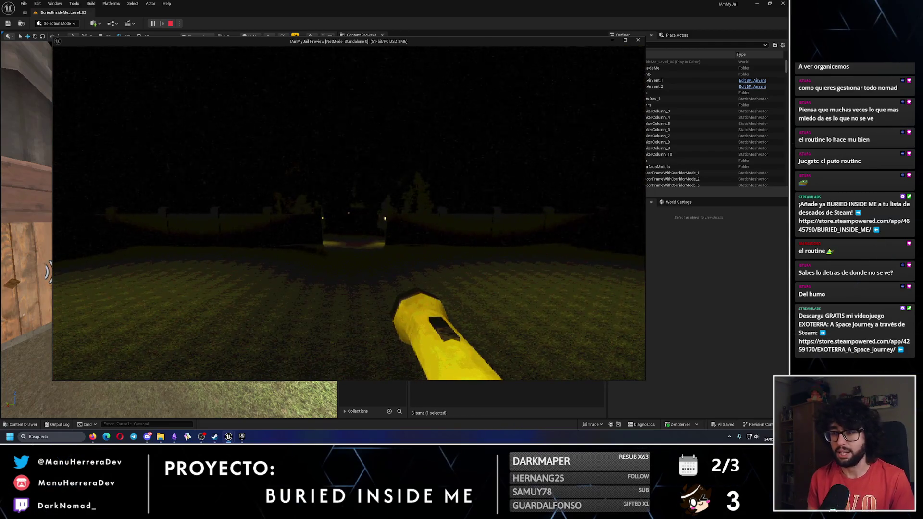
key("Escape")
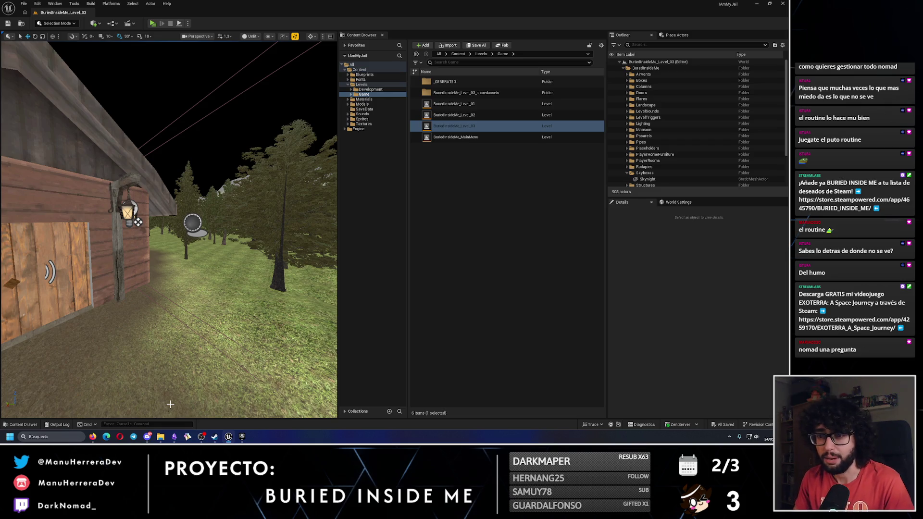
scroll(68, 373, "down", 15)
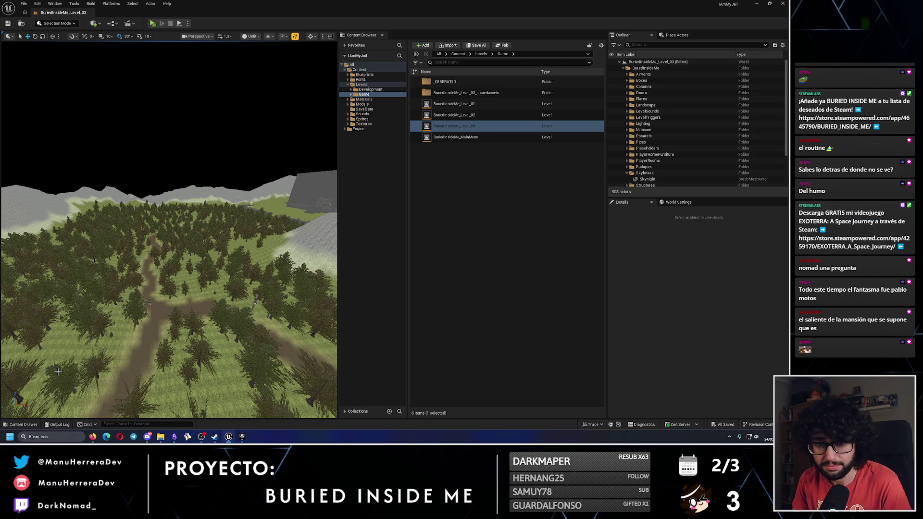
Start a game preview and sprint along the wall past the lit staircase toward the grassy area.
scroll(57, 372, "down", 10)
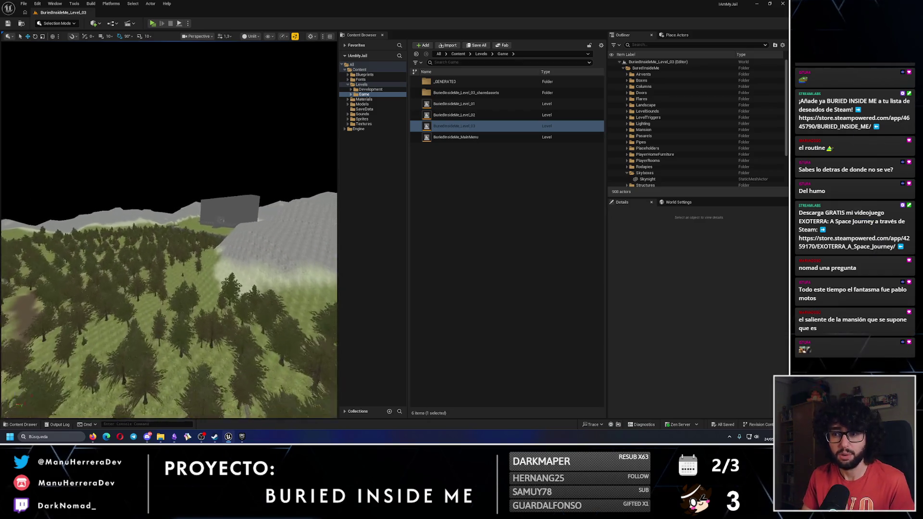
scroll(58, 372, "down", 10)
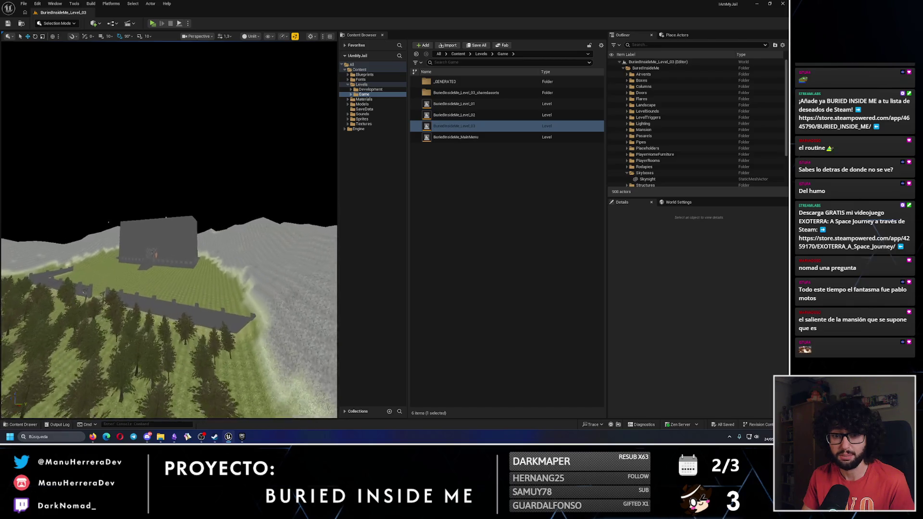
scroll(58, 371, "down", 10)
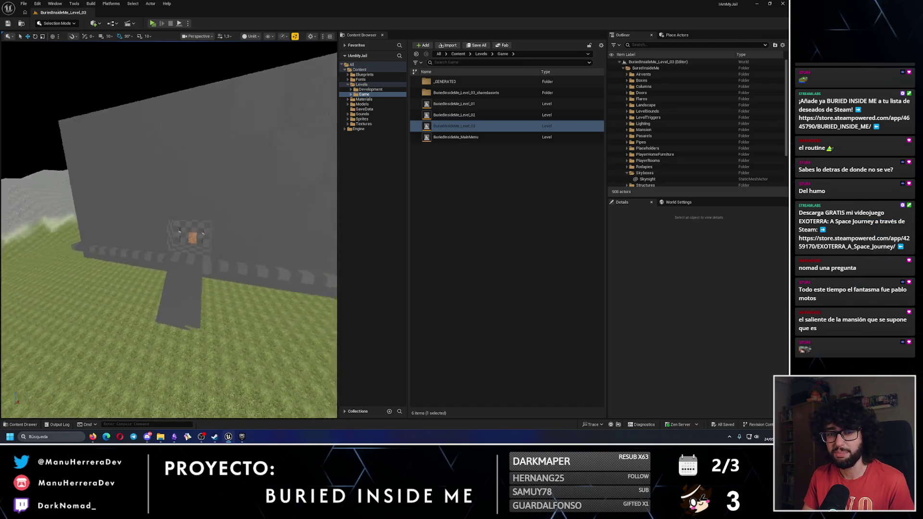
left_click(155, 24)
key("shift+w")
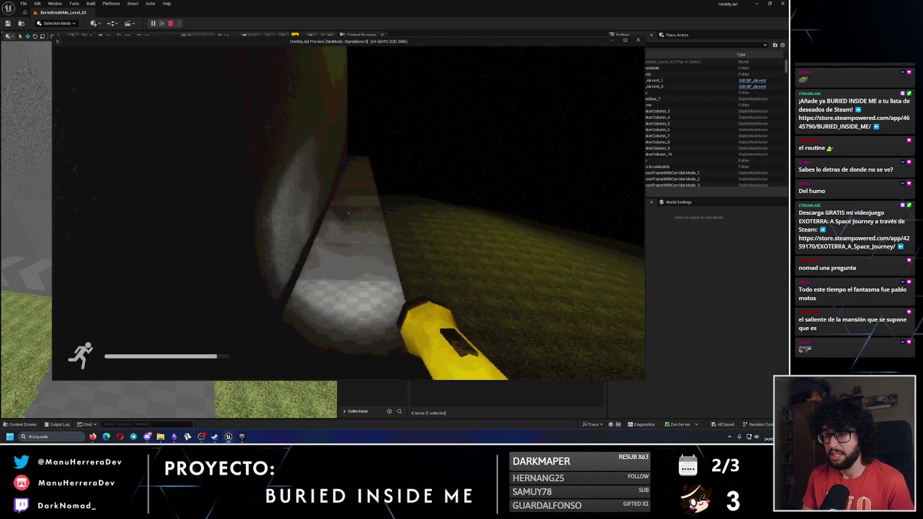
key("shift+w")
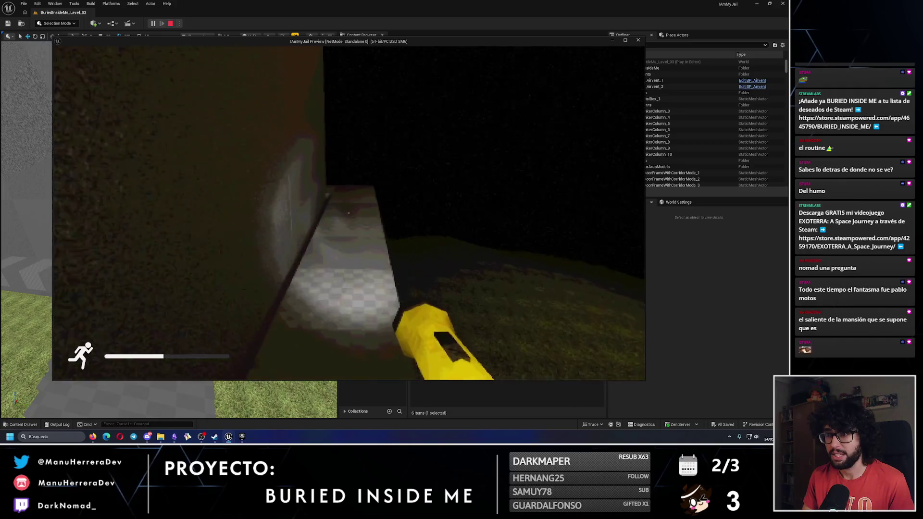
key("w")
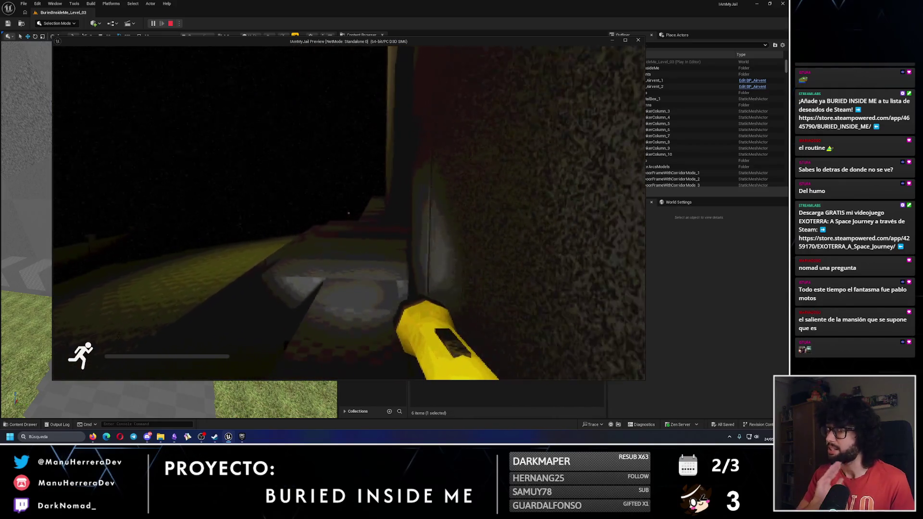
key("w")
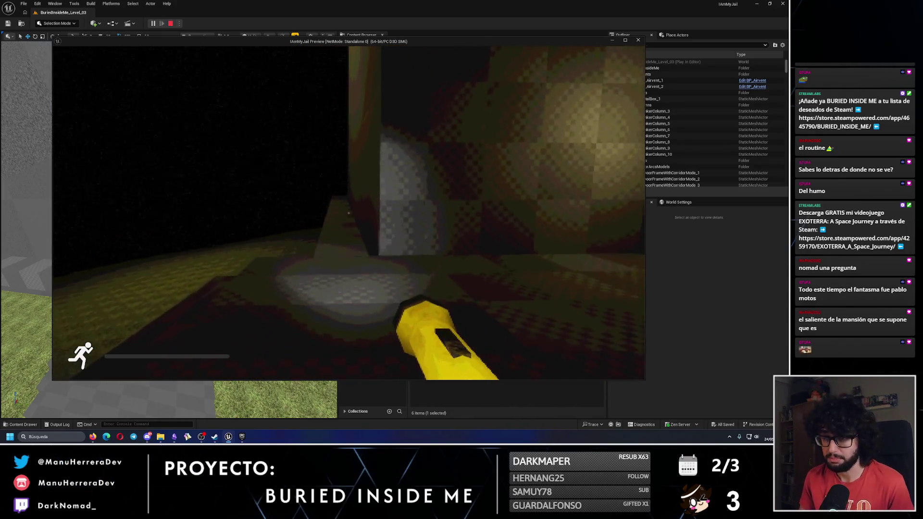
key("w")
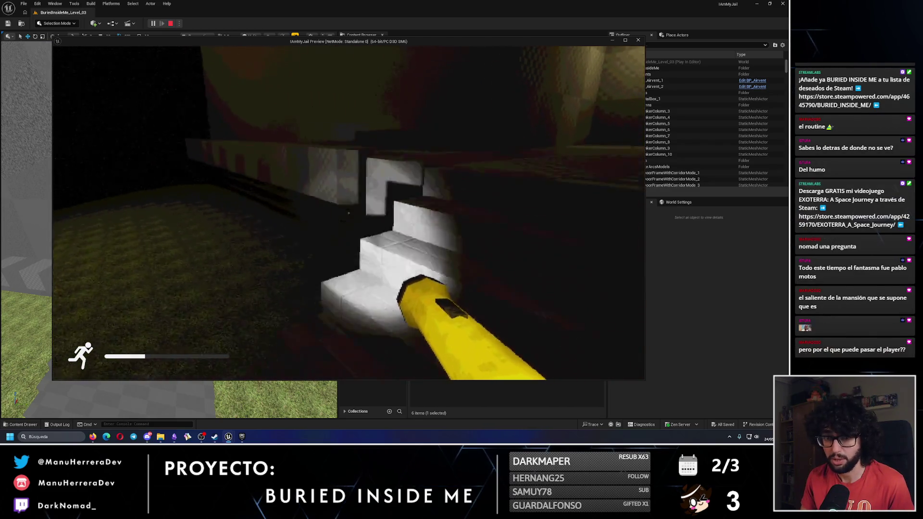
key("w")
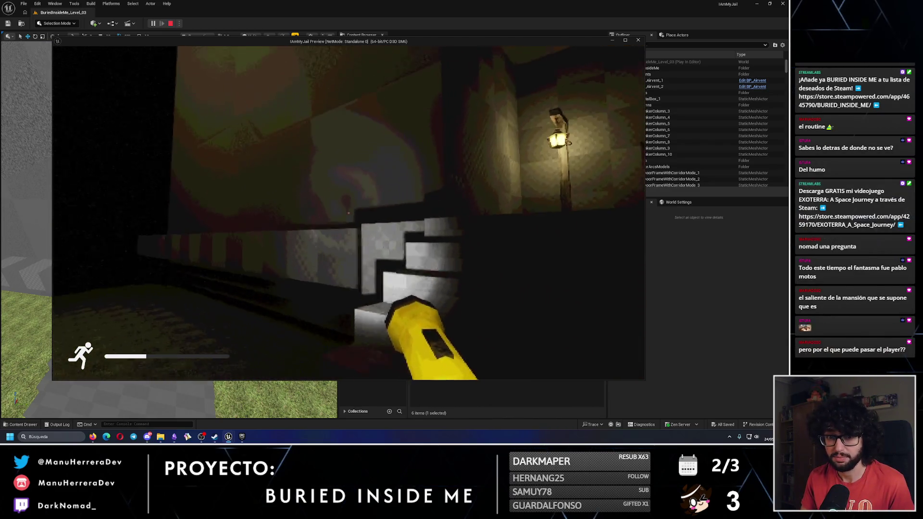
key("w")
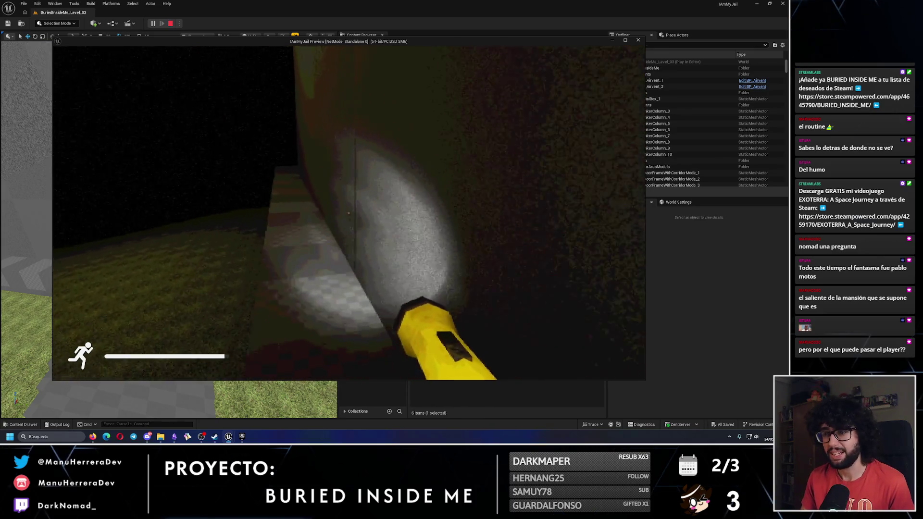
Explore the dark wall corner and grassy floor, then end the preview and switch to Obsidian.
key("shift+w")
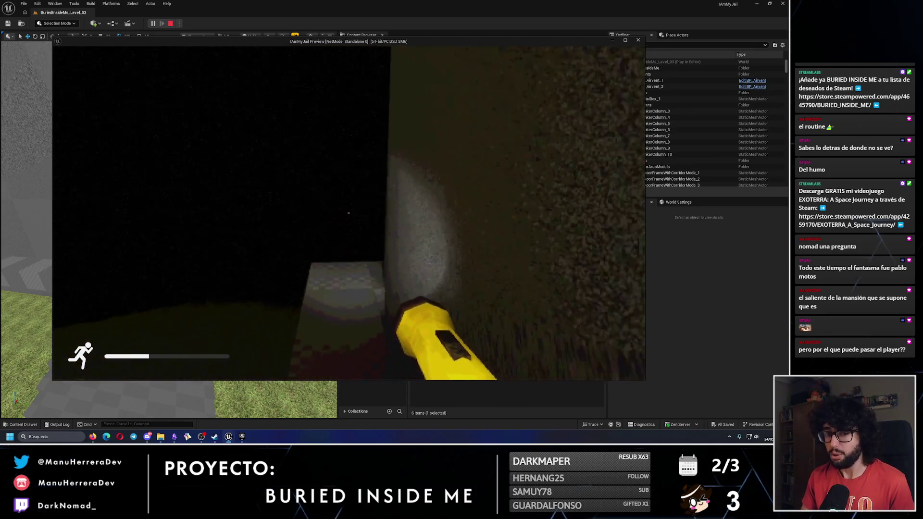
key("shift+w")
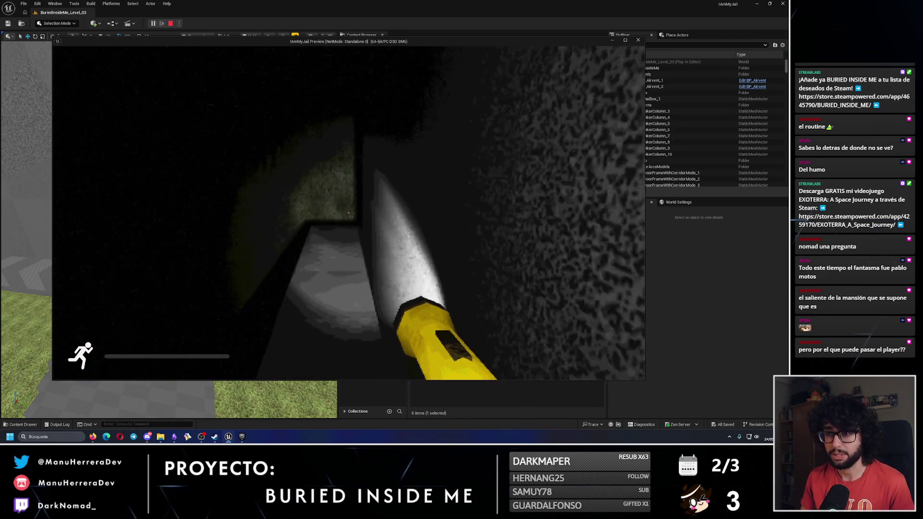
key("w")
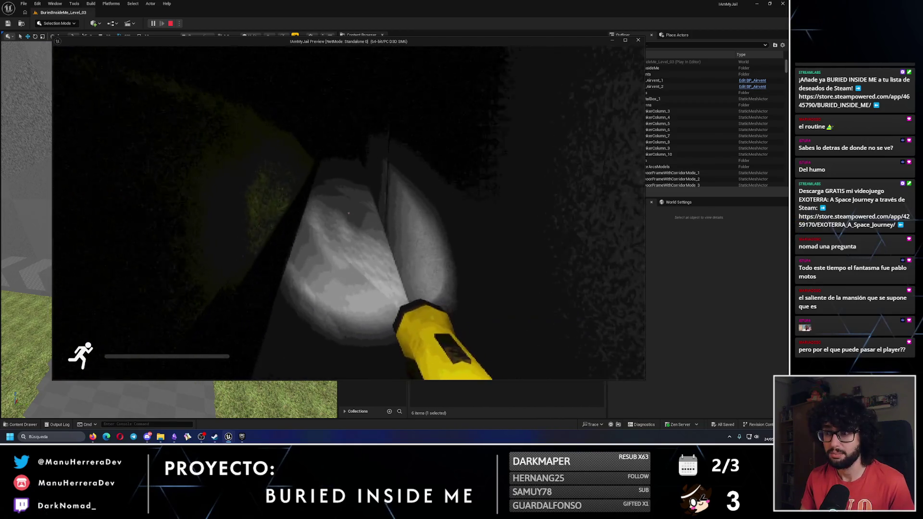
key("w")
key("w")
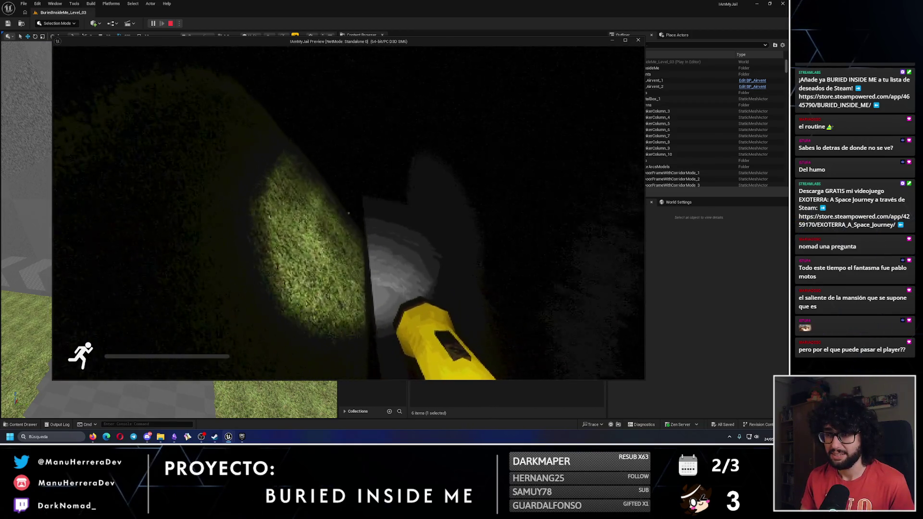
key("w")
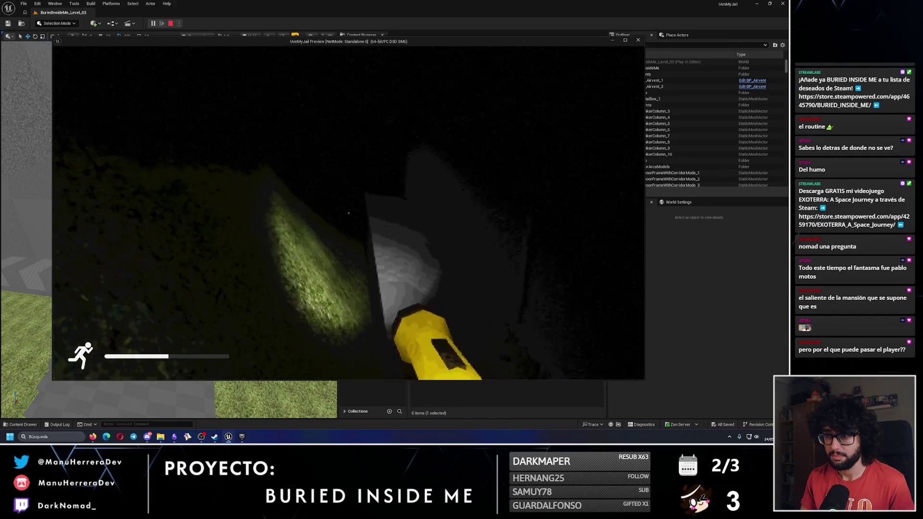
key("shift+w")
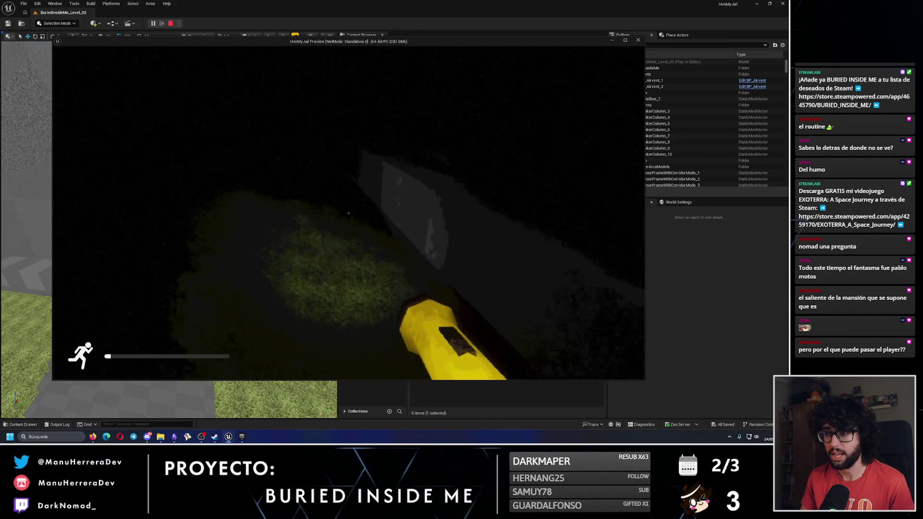
key("w")
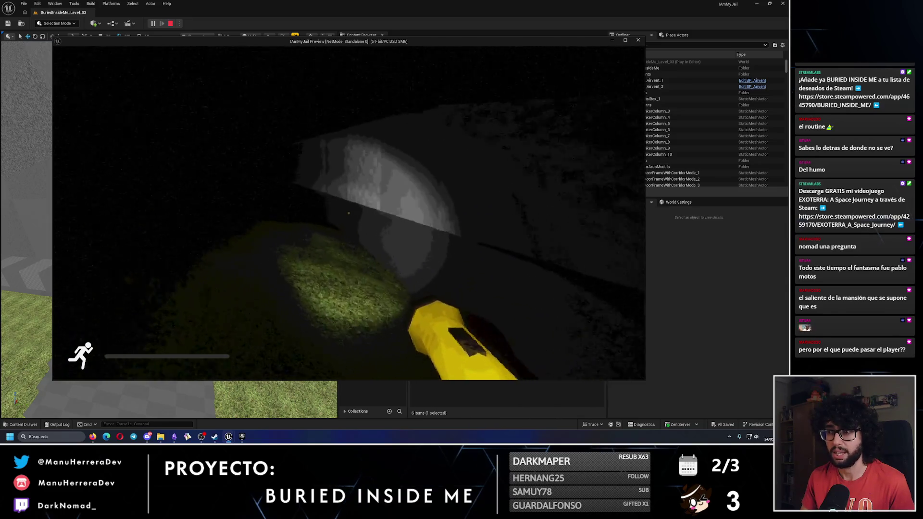
key("w")
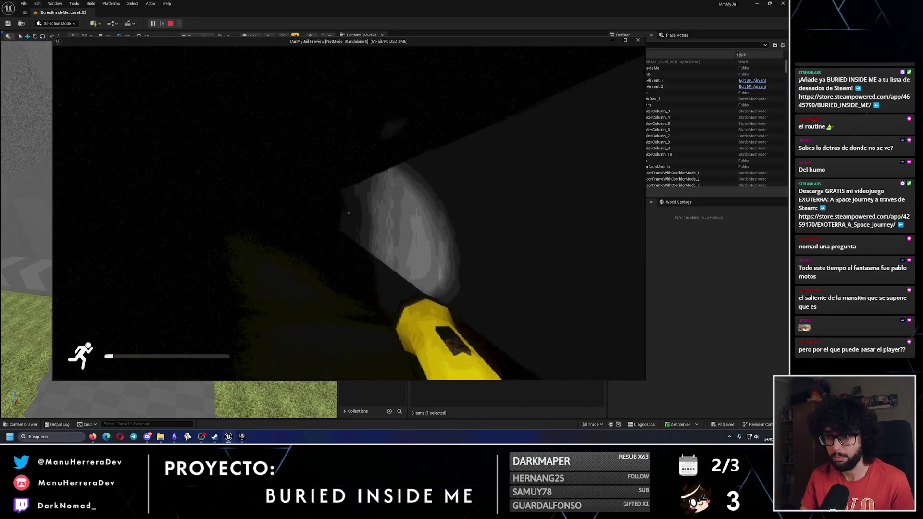
key("w")
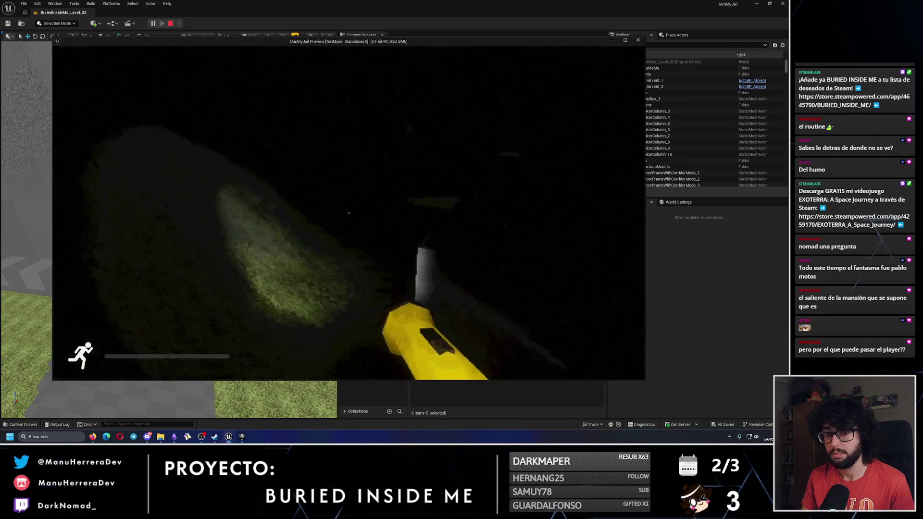
key("Escape")
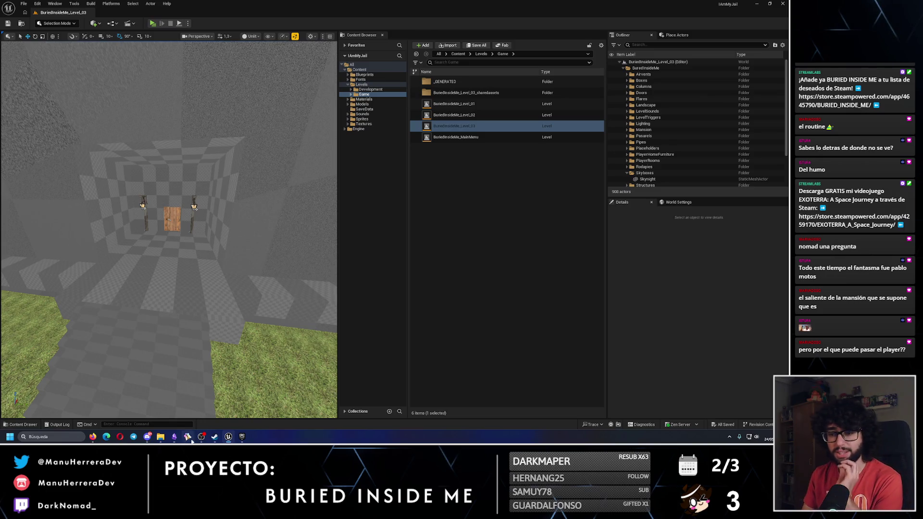
left_click(174, 438)
type("8- E")
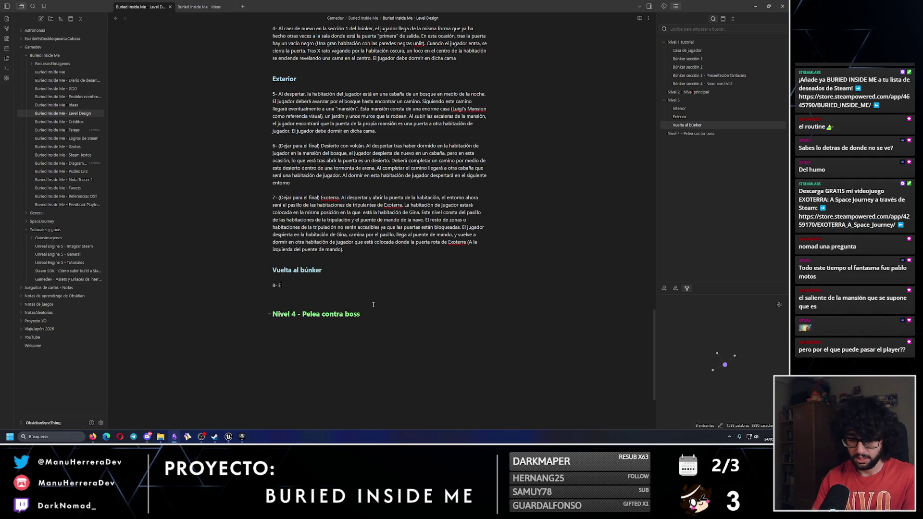
Continue point 8 with 'todo está dado la vuelta' and 'habitación está completamente', then return to Unreal.
type("l jugador despierta de nuevo en el búnker. L")
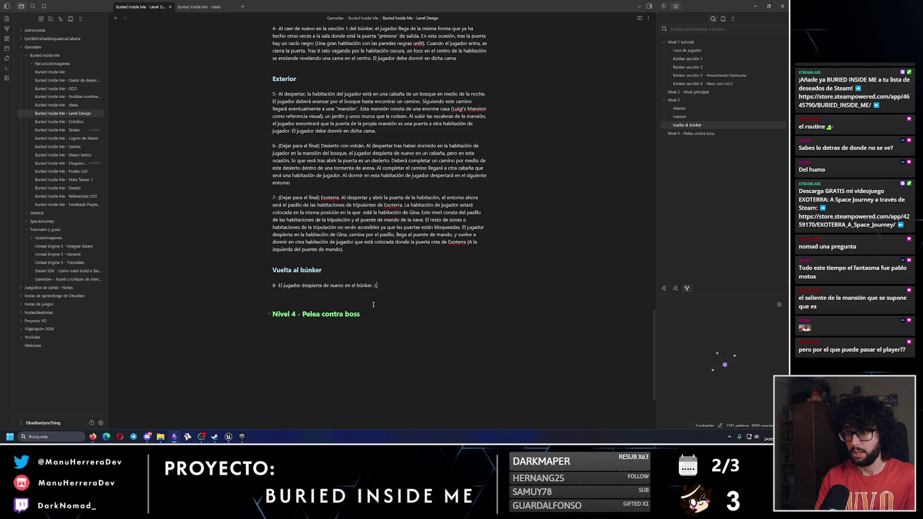
type("n este ")
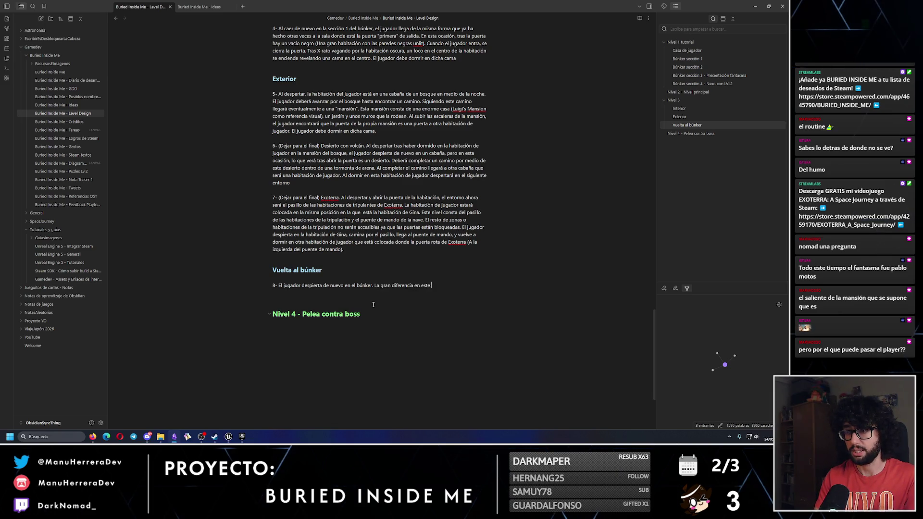
type("momento es que todo está dado la vuelta. El jugador cae")
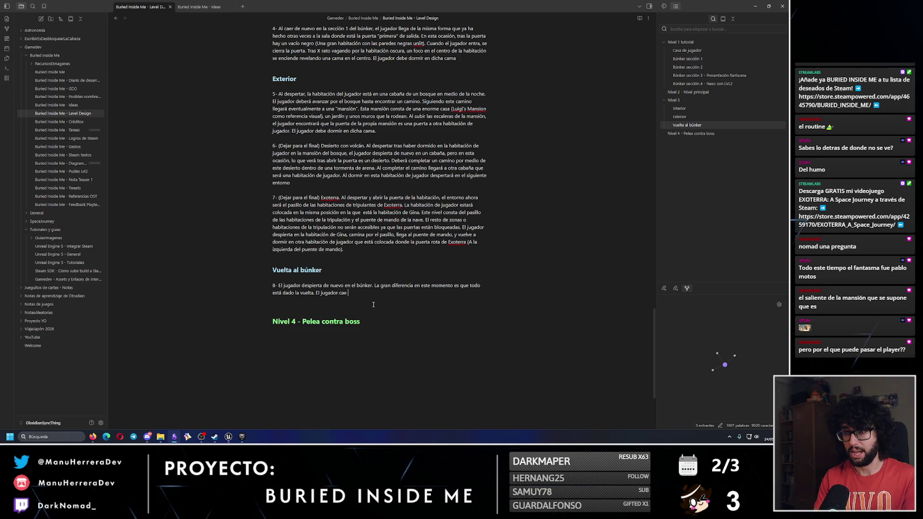
type("habitación está completamente girada")
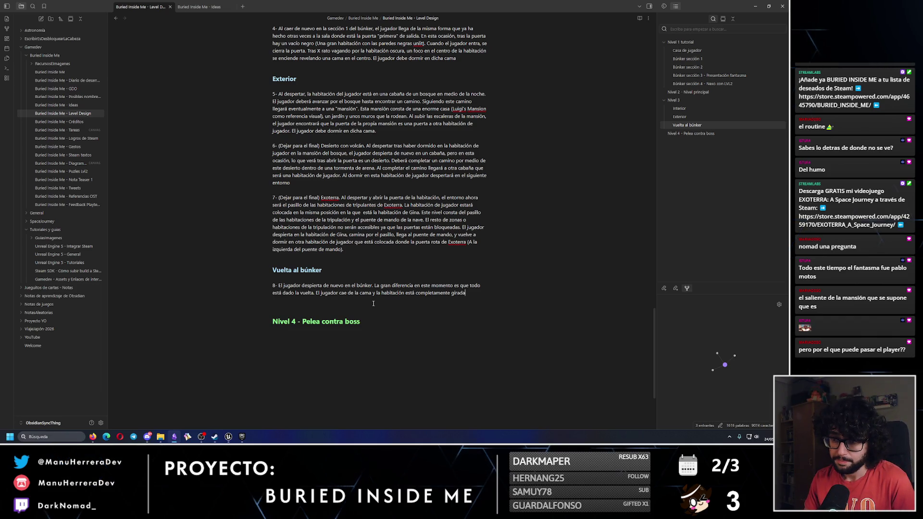
left_click(233, 438)
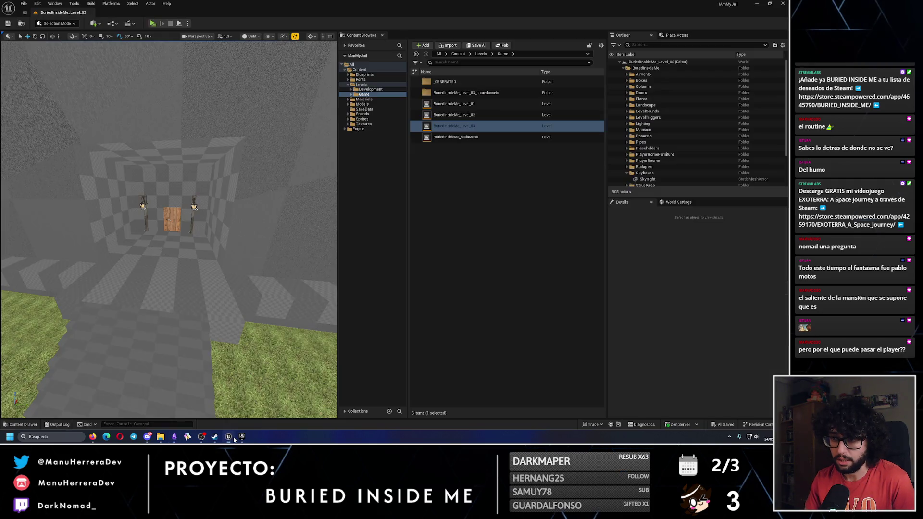
Open the IAmMyJail_Devroom level from Levels > Development.
left_click_drag(198, 268, 134, 262)
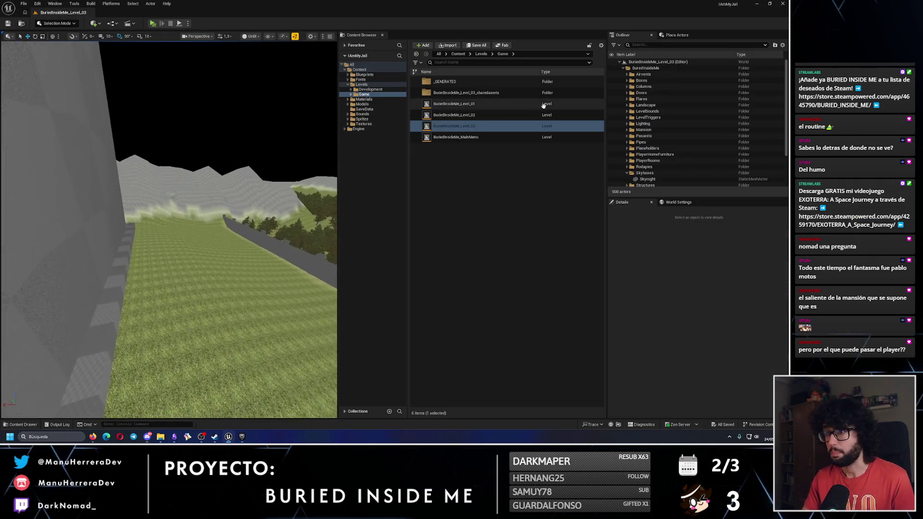
left_click(355, 95)
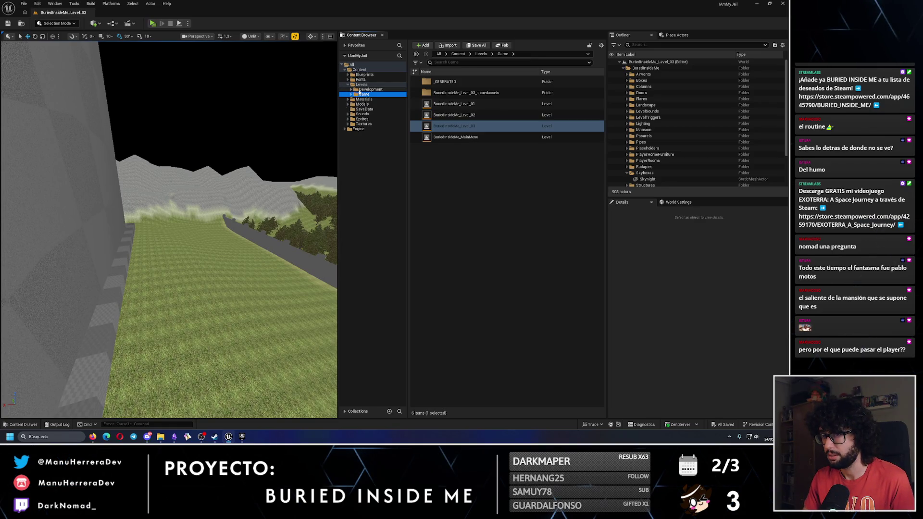
left_click(365, 89)
double_click(471, 104)
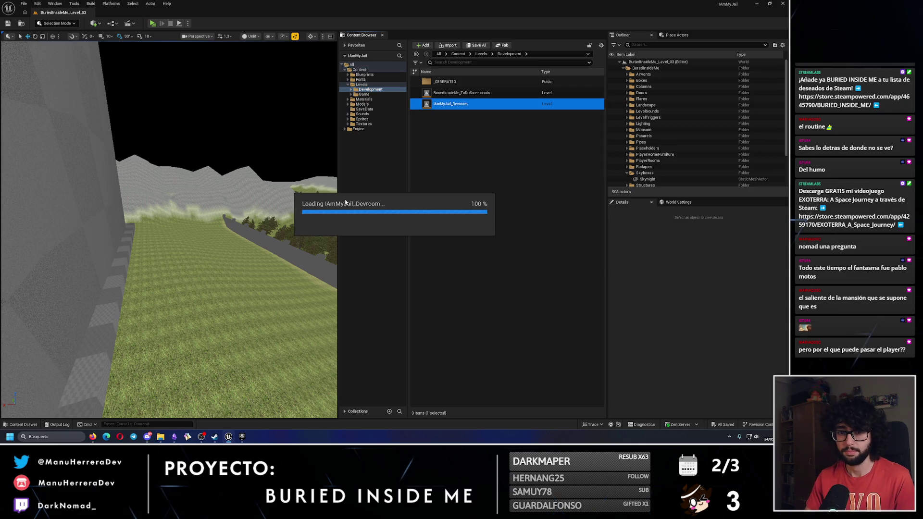
Raise Testing Bed 02 above the floor, flip it 180° on X, and start a play-test.
mouse_move(83, 196)
left_mouse_down()
mouse_move(251, 334)
mouse_move(172, 208)
left_mouse_up()
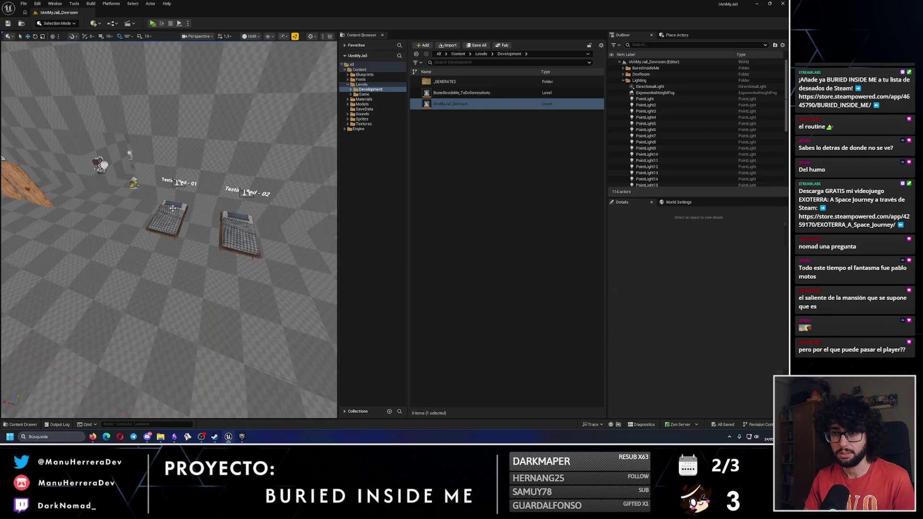
left_click(173, 208)
left_click(212, 260)
key("w")
mouse_move(214, 249)
left_mouse_down()
mouse_move(217, 173)
mouse_move(219, 210)
mouse_move(186, 71)
left_mouse_up()
key("e")
left_click(152, 23)
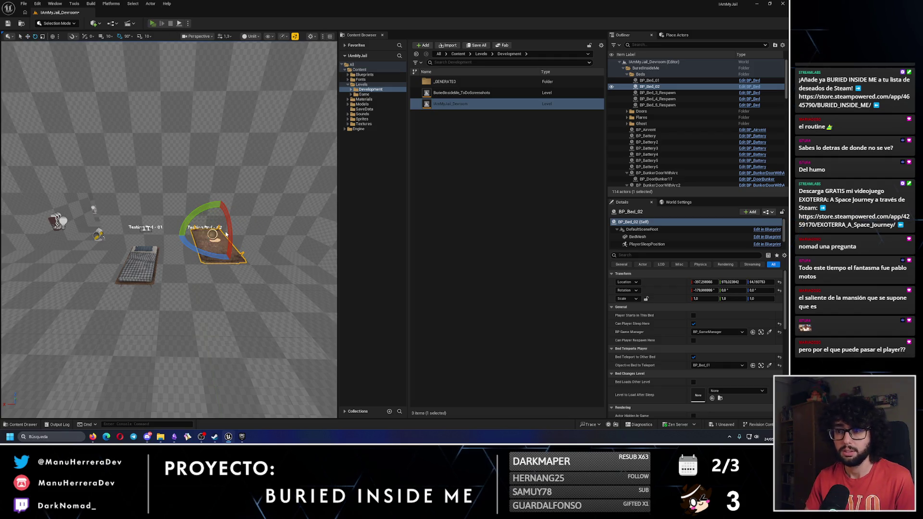
Walk up to the flipped bed in the play-test, then stop it.
key("w")
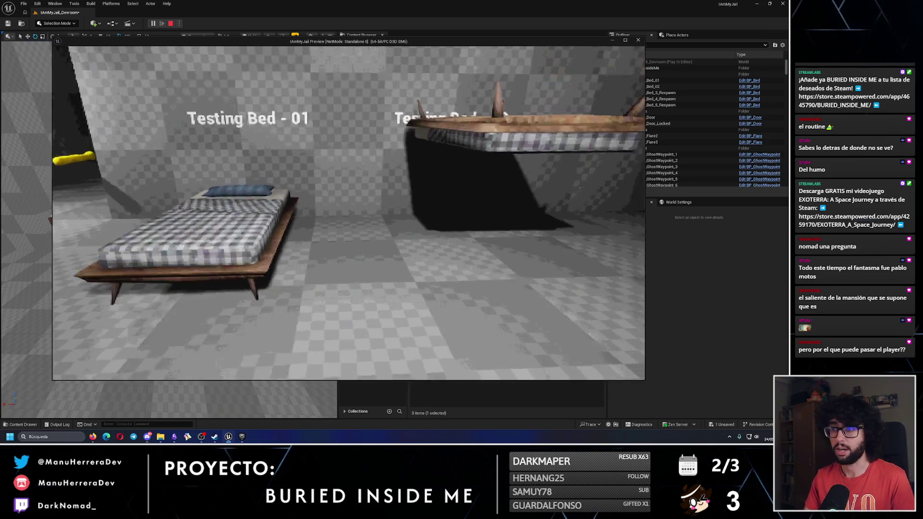
key("w")
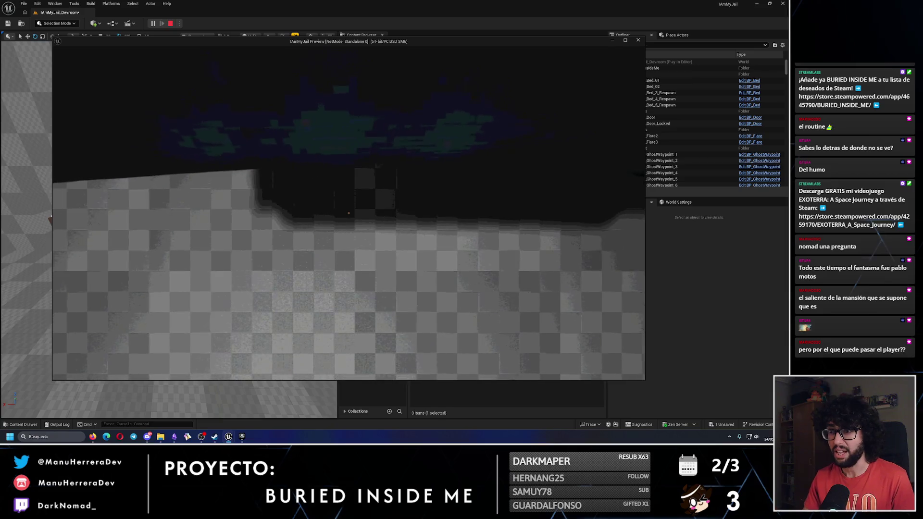
key("Escape")
Raise Testing Bed 02 to about 187 units, frame it, and play-test again.
key("w")
left_click_drag(182, 183, 173, 145)
key("f")
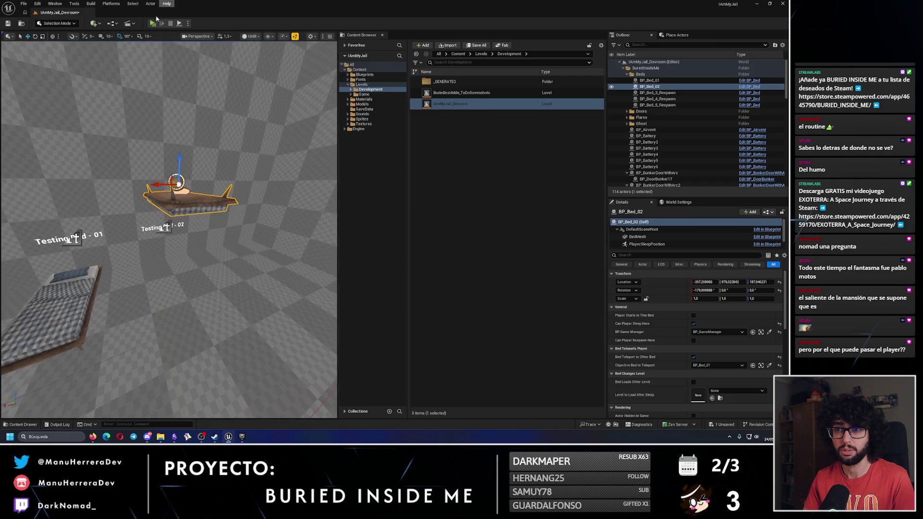
key("alt+p")
mouse_move(348, 213)
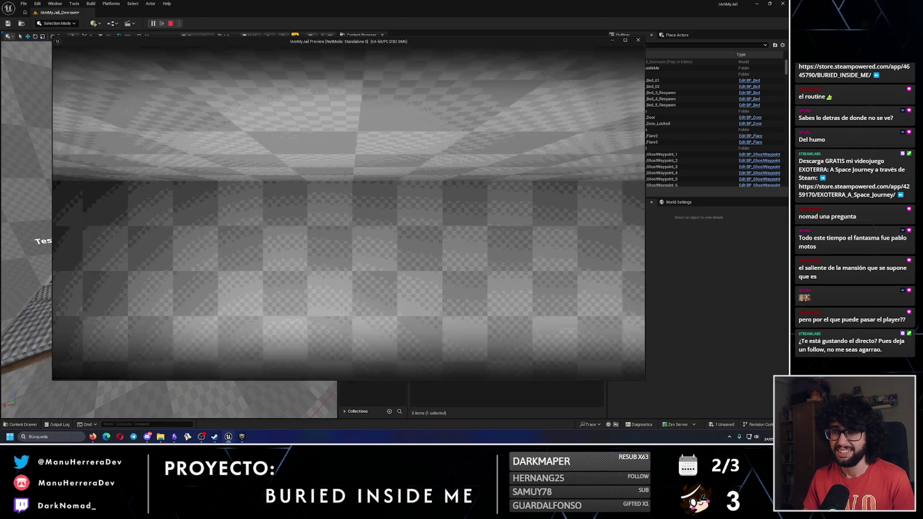
key("Escape")
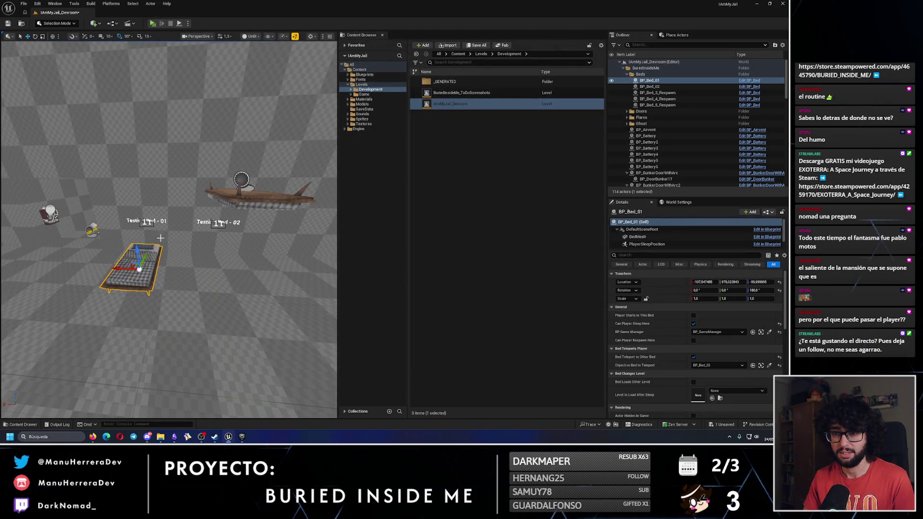
Lift Testing Bed 01, undo it, then play-test the devroom beneath the flipped Testing Bed 02.
left_click_drag(138, 250, 140, 170)
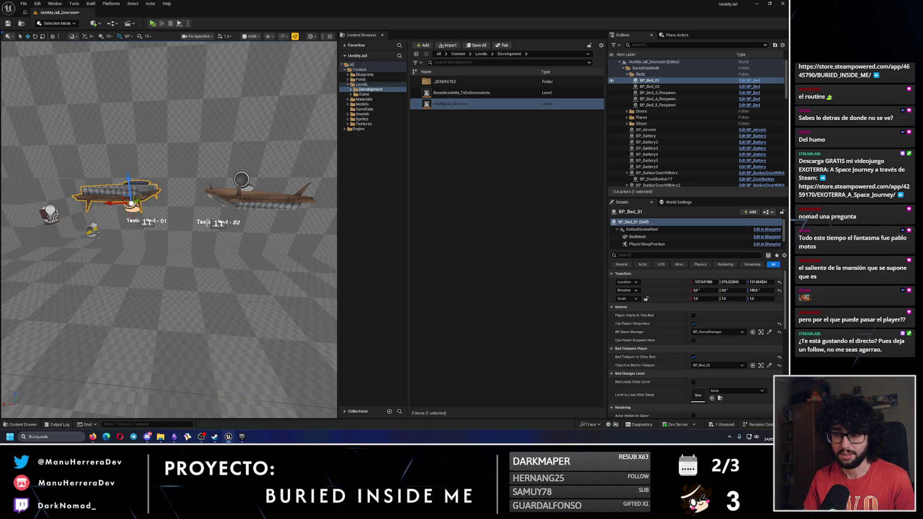
key("ctrl+z")
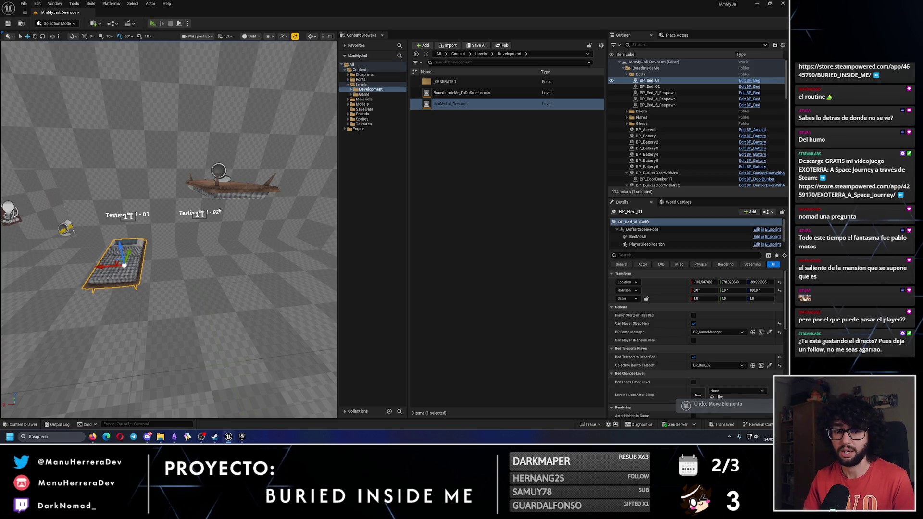
key("alt+p")
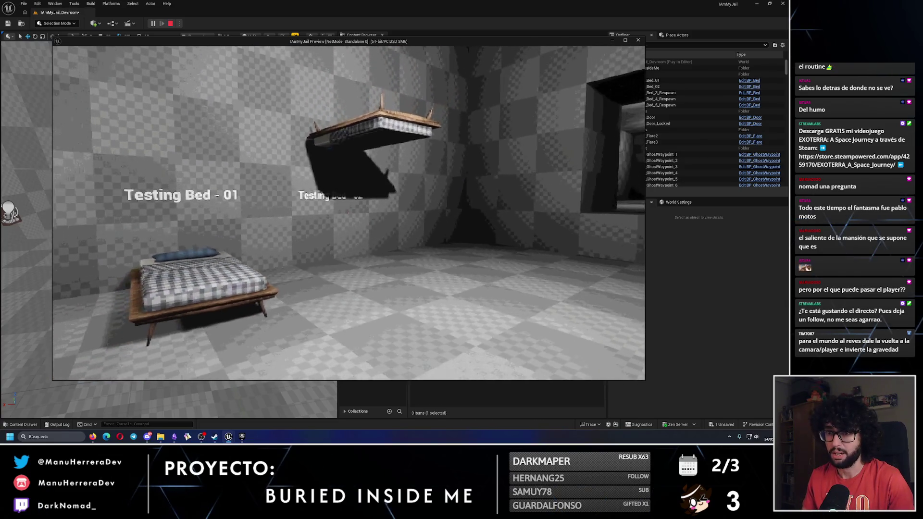
key("Escape")
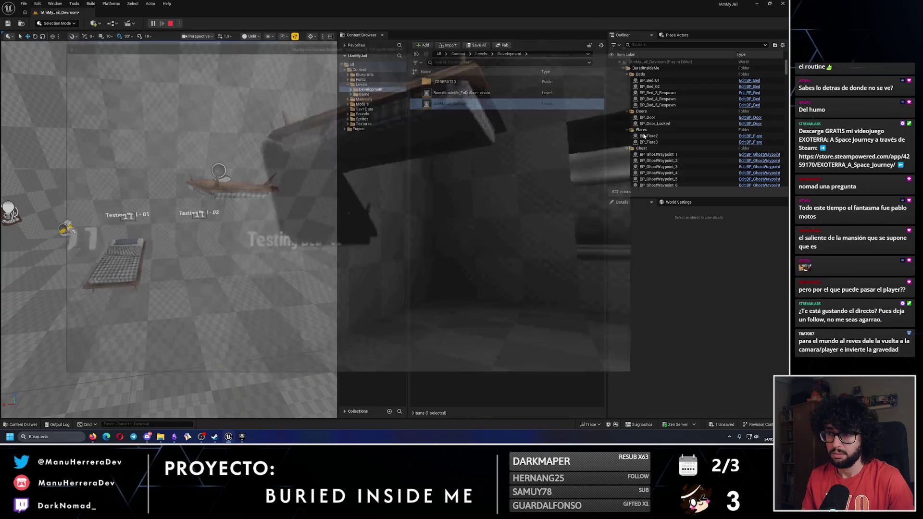
Select Testing Bed 02 and run a short play-test with it overhead.
left_click(150, 187)
key("e")
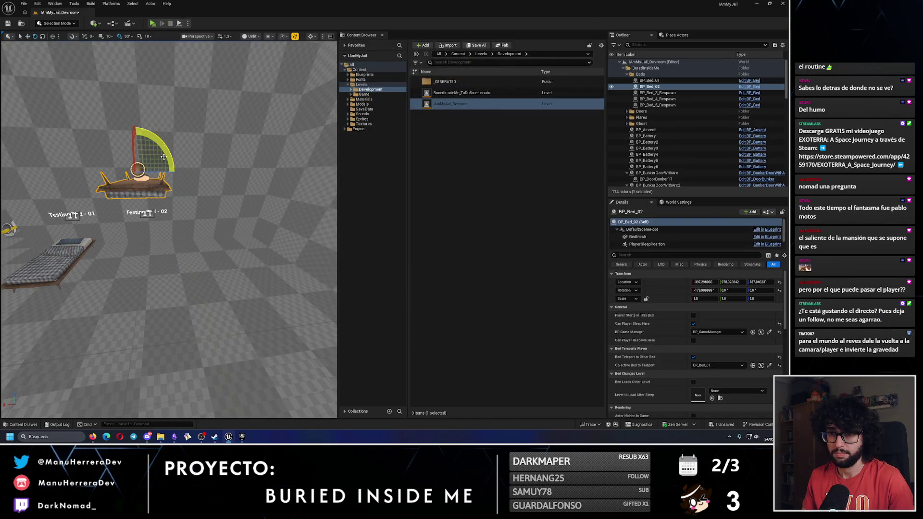
key("alt+p")
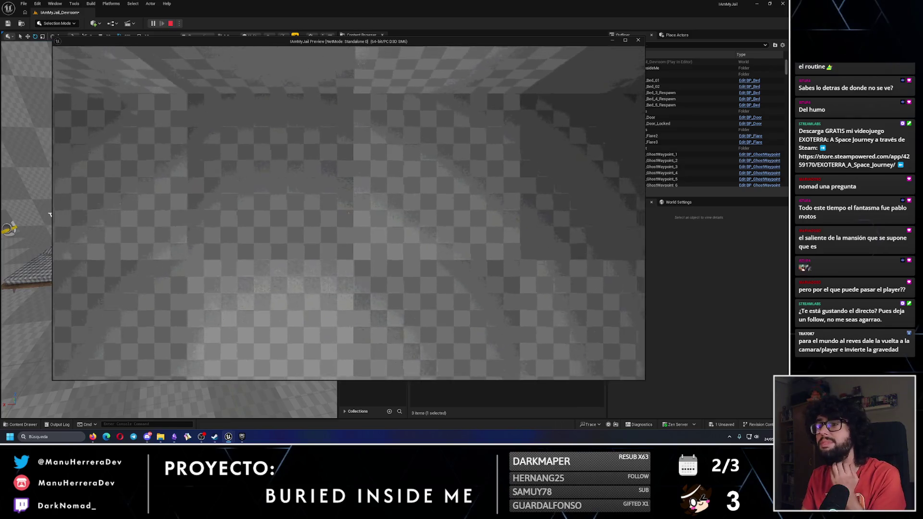
key("Escape")
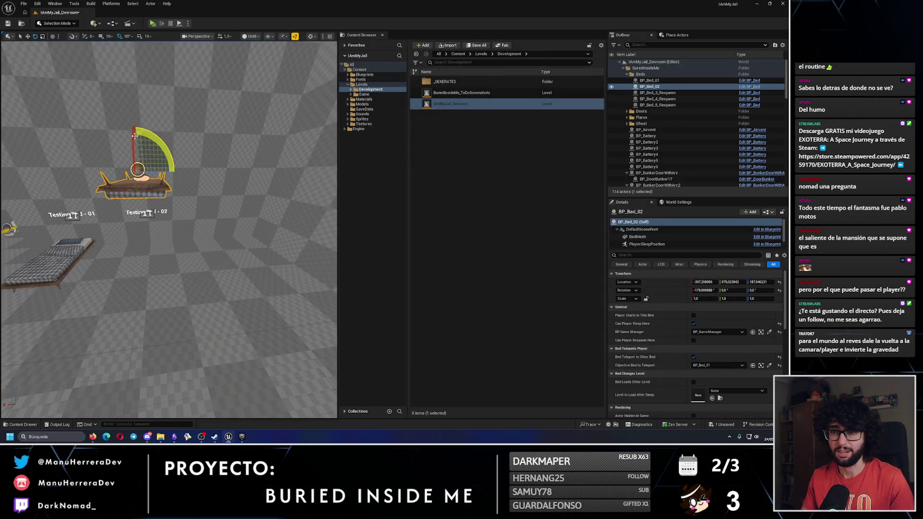
Stand Testing Bed 02 upright at -90° and play-test the room.
left_click_drag(166, 147, 144, 187)
key("e")
mouse_move(166, 158)
left_mouse_down()
mouse_move(168, 171)
mouse_move(149, 172)
left_mouse_up()
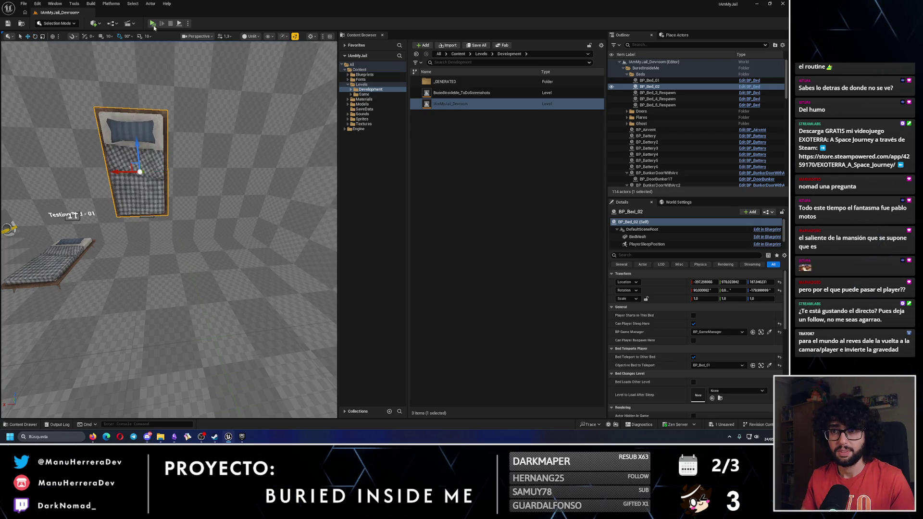
key("alt+p")
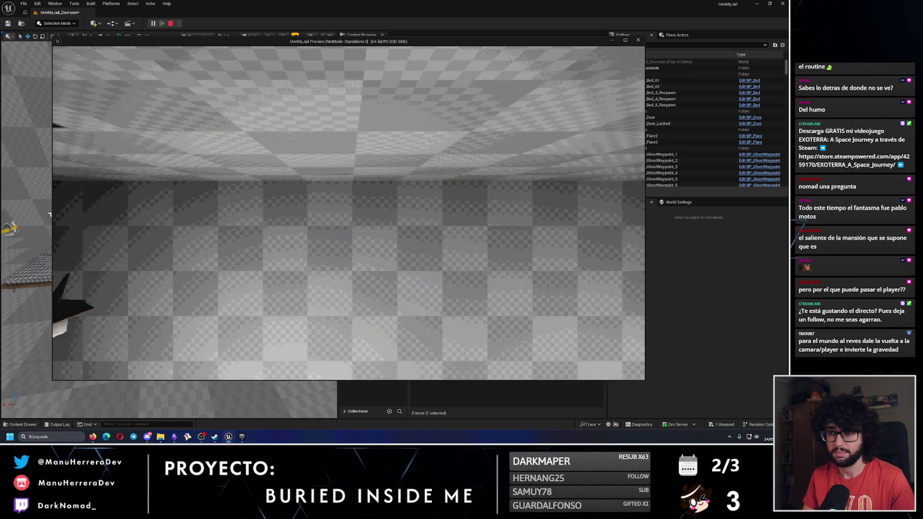
key("Escape")
Undo the upright rotation so the bed returns, then go back to Obsidian.
left_click_drag(73, 215, 226, 160)
key("e")
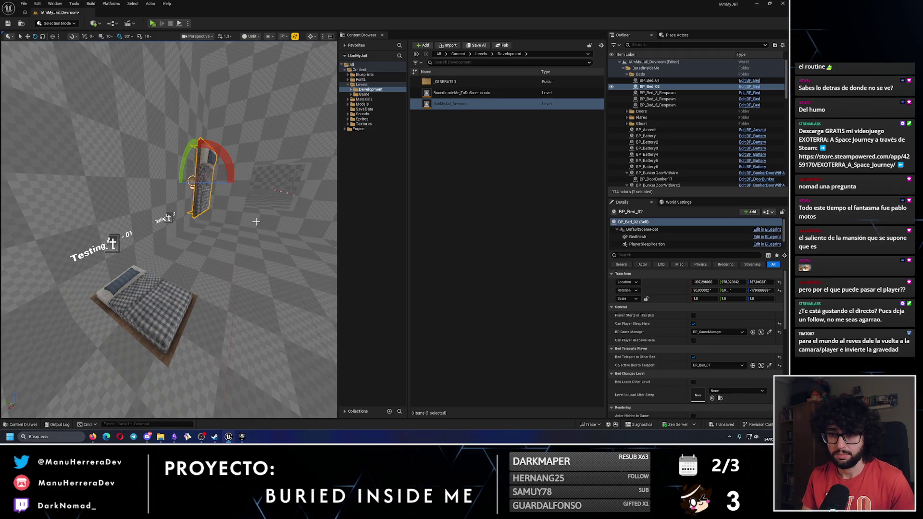
key("ctrl+z")
key("ctrl+z")
key("ctrl+z")
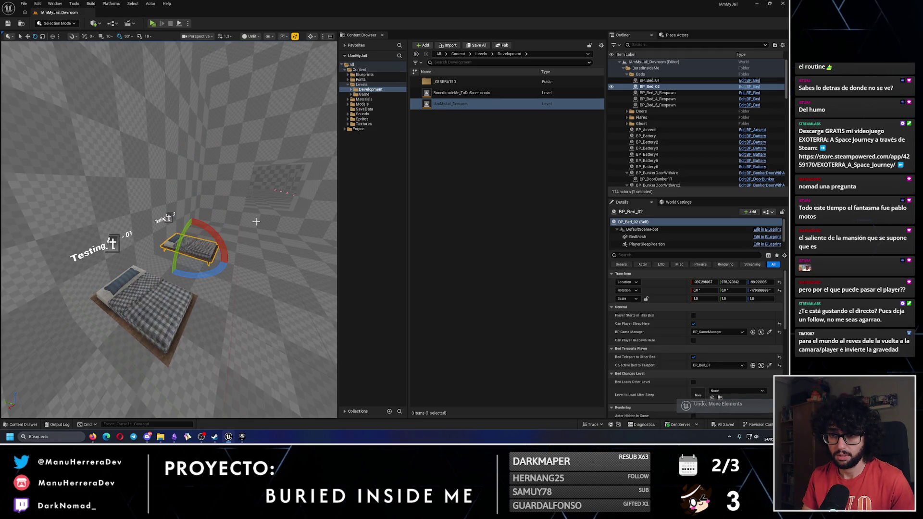
key("w")
mouse_move(256, 221)
left_mouse_down()
mouse_move(250, 313)
mouse_move(207, 423)
left_mouse_up()
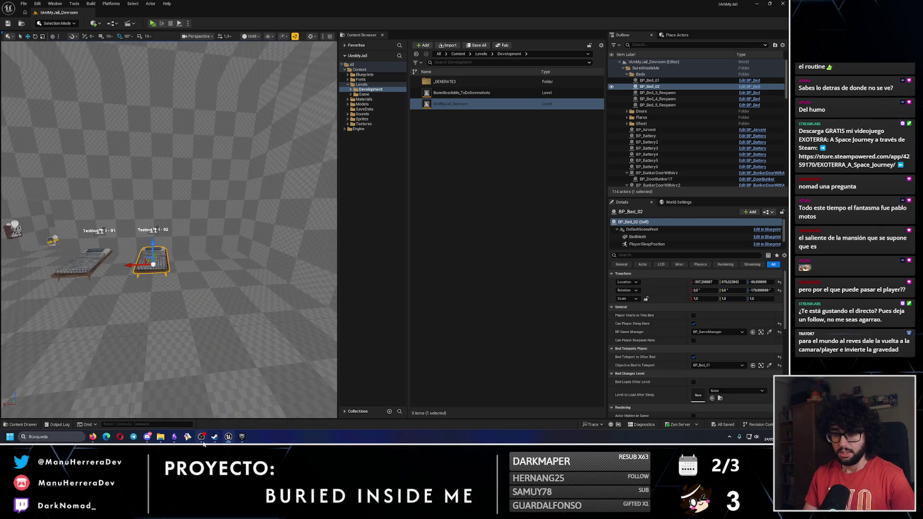
left_click(174, 436)
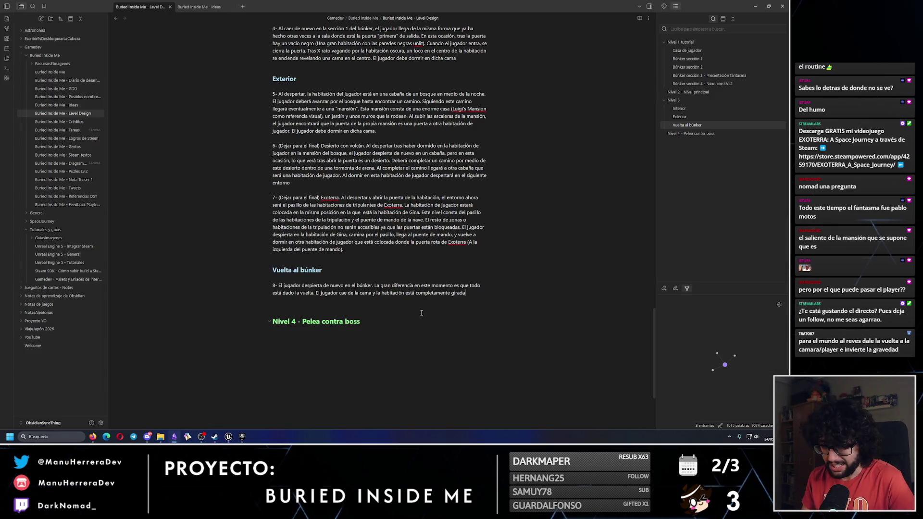
Strip the Nivel 4 heading markup, note in point 8 that the "techo" is now the floor, and start item 9-.
left_click_drag(362, 322, 256, 321)
key("BackSpace")
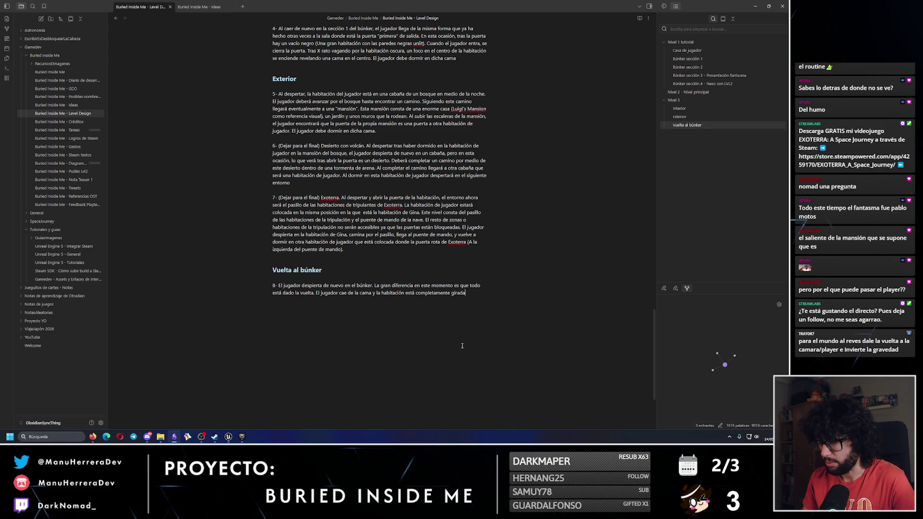
scroll(462, 346, "down", 2)
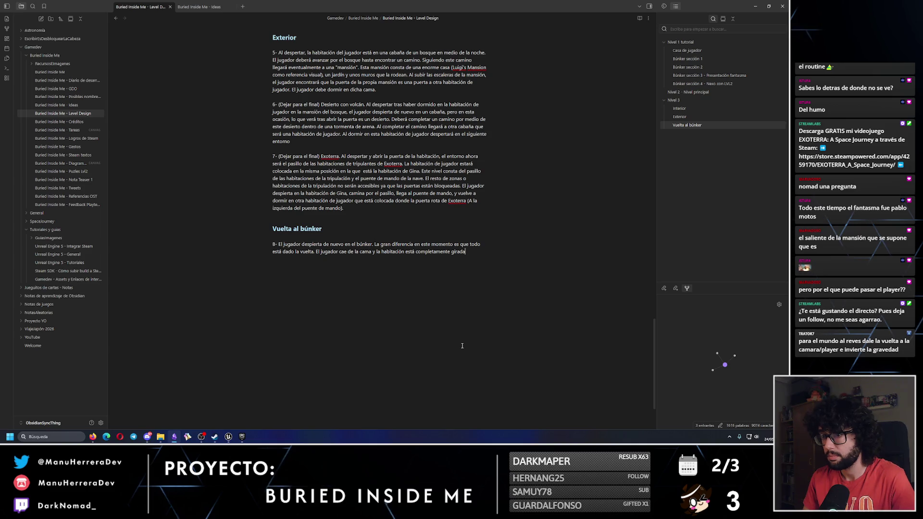
type("a")
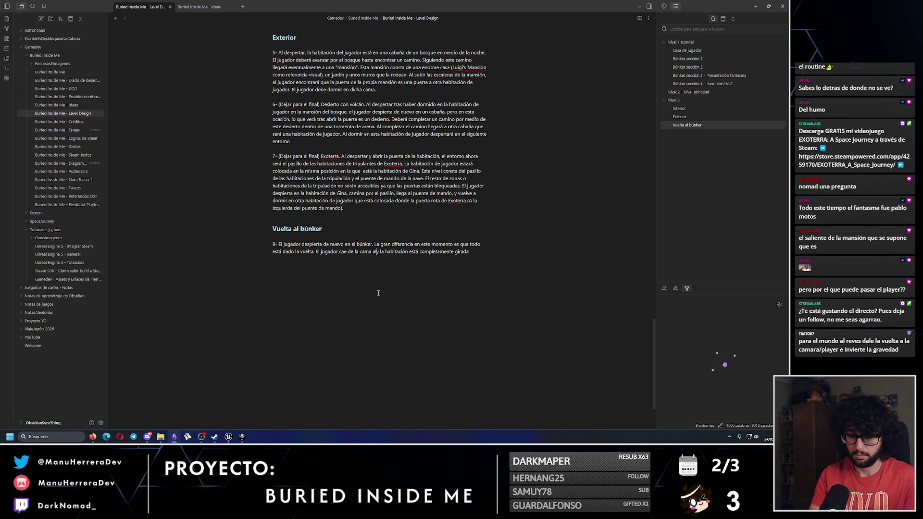
type("l \"techo\"\" (qu")
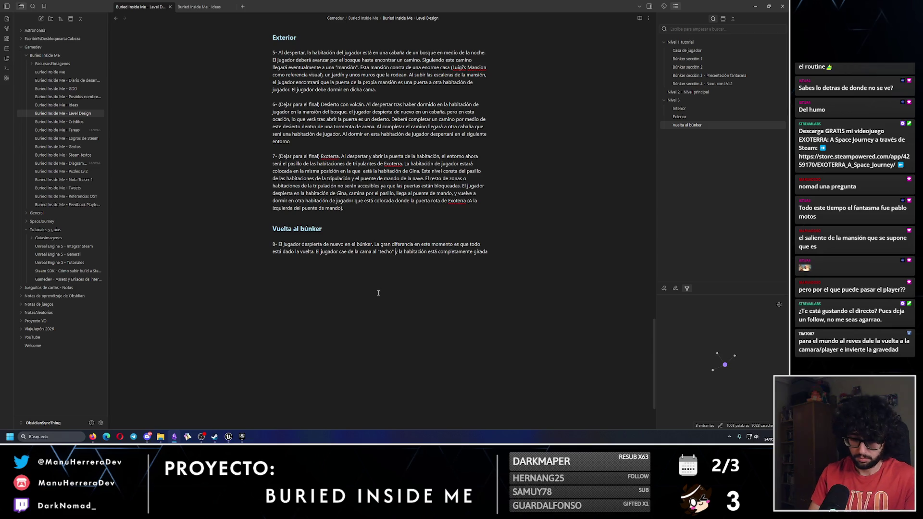
type("e ah")
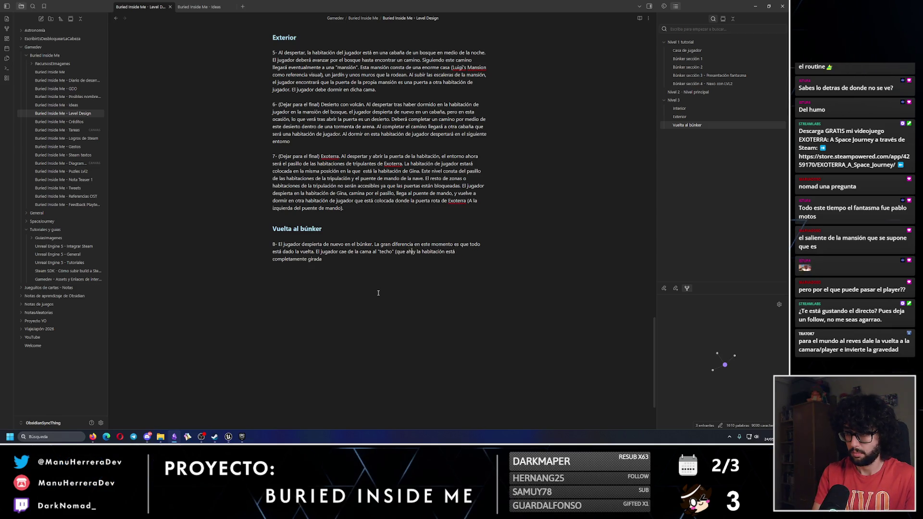
type("el suelo) ")
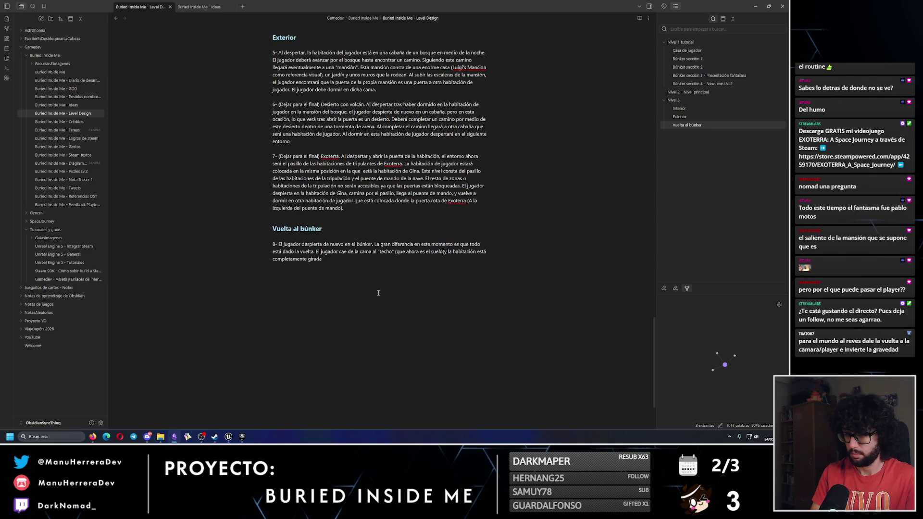
type(".")
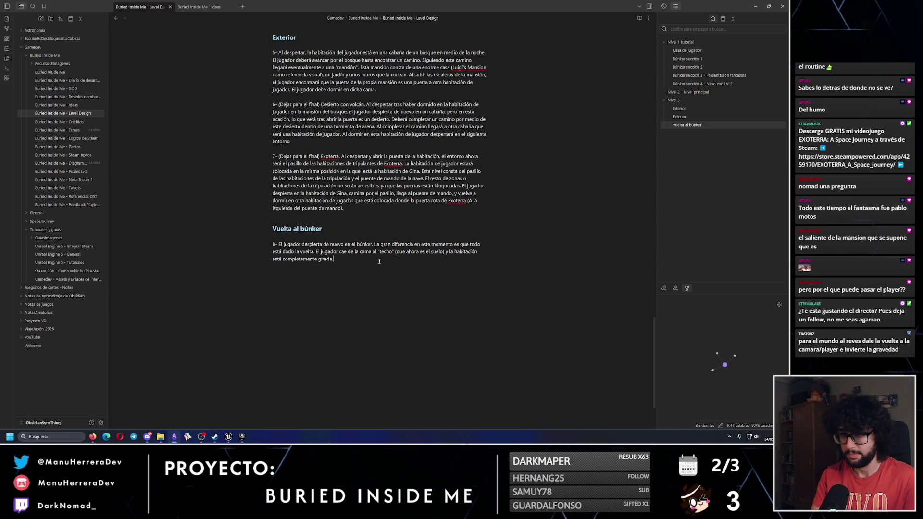
type("8-")
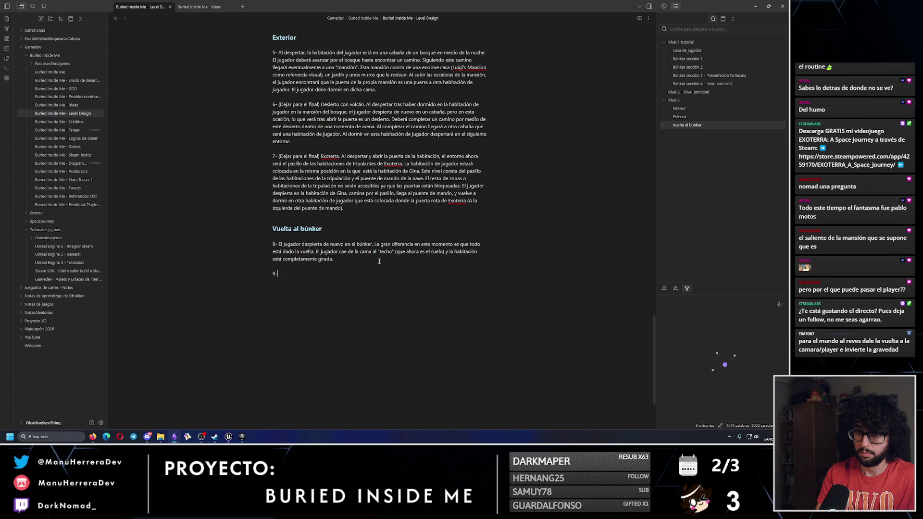
key("BackSpace")
key("BackSpace")
key("BackSpace")
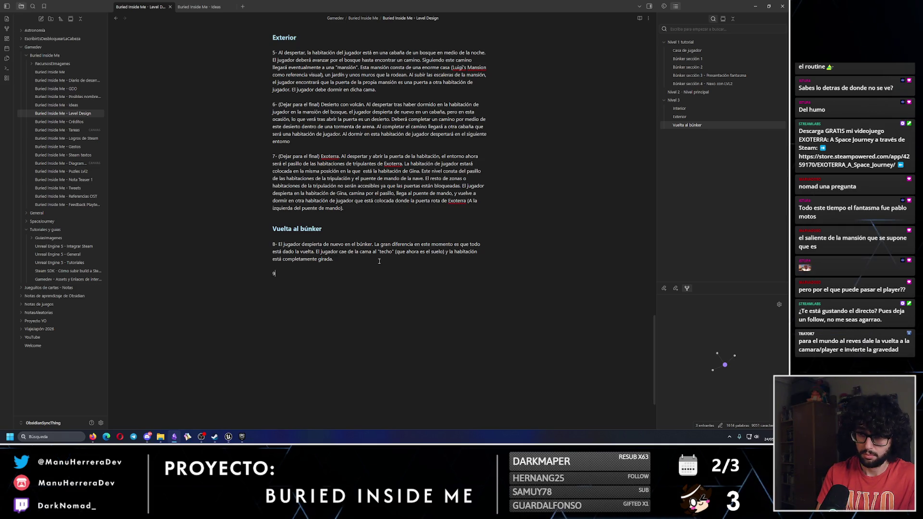
key("BackSpace")
type("-")
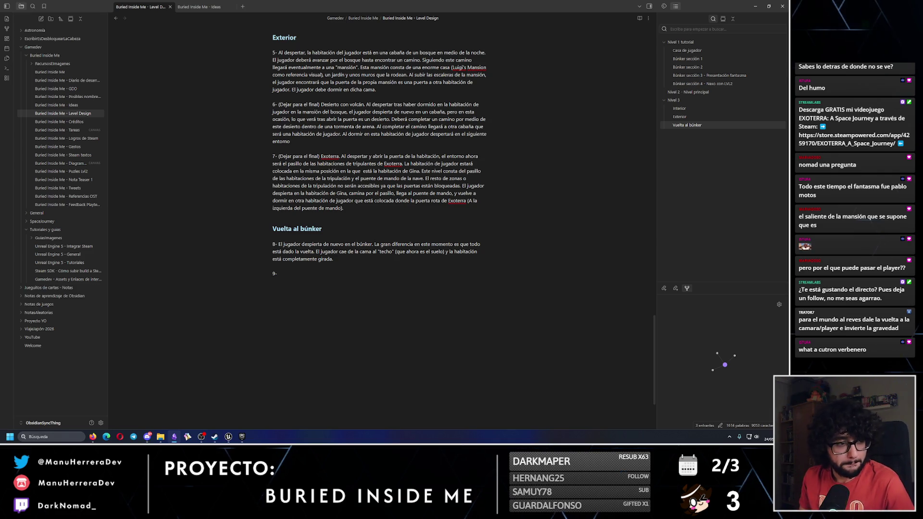
left_click(290, 279)
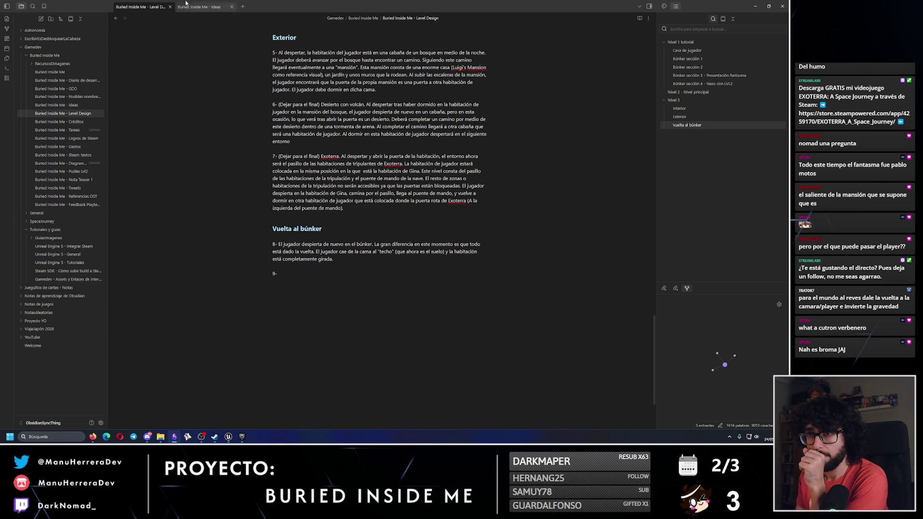
left_click(206, 7)
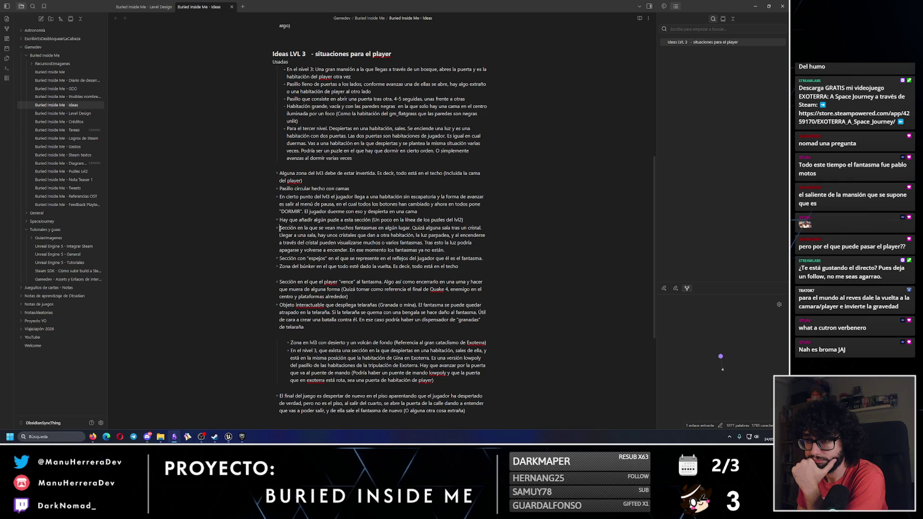
Indent the 'Zona del búnker' bullet, then add to point 8 that the player walks along the ceiling.
left_click(281, 257)
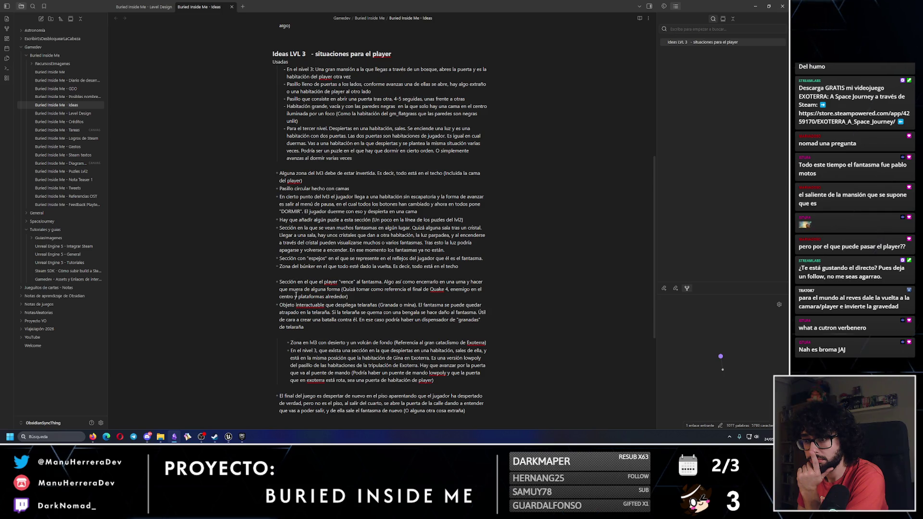
key("Tab")
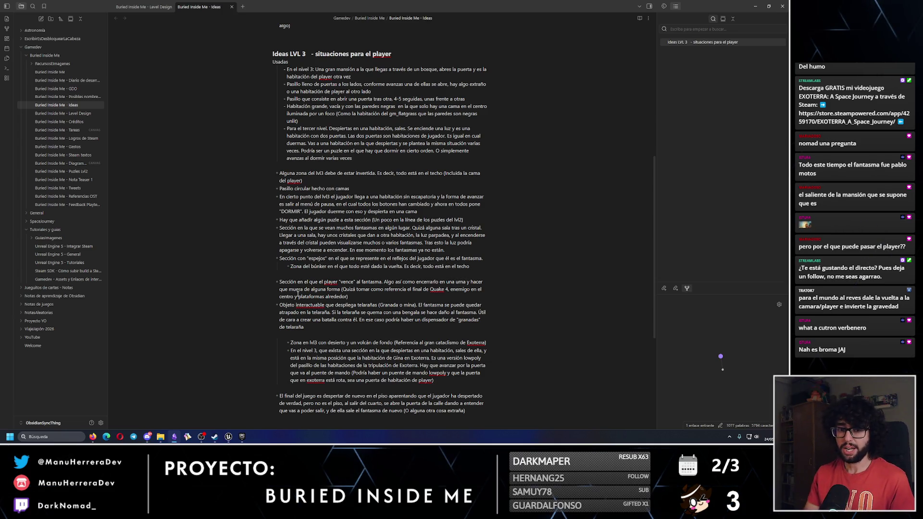
key("ctrl+Tab")
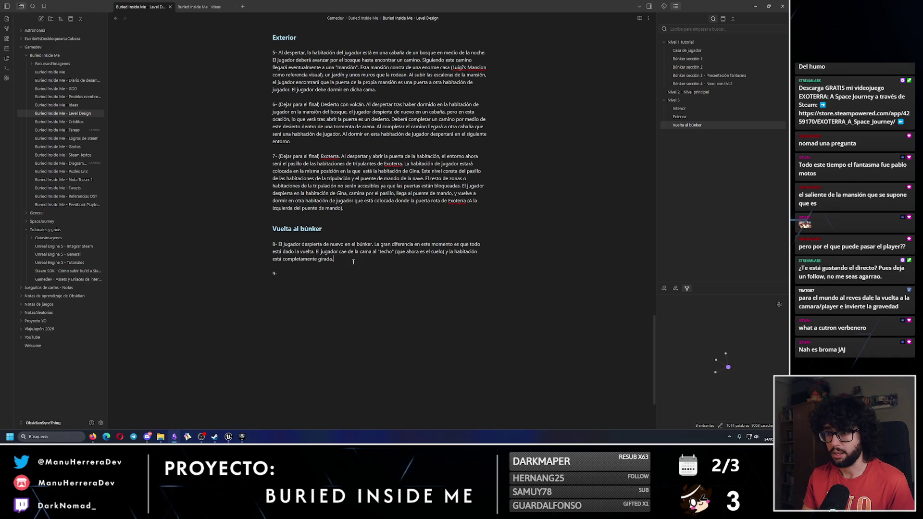
type("e avanzar por algu")
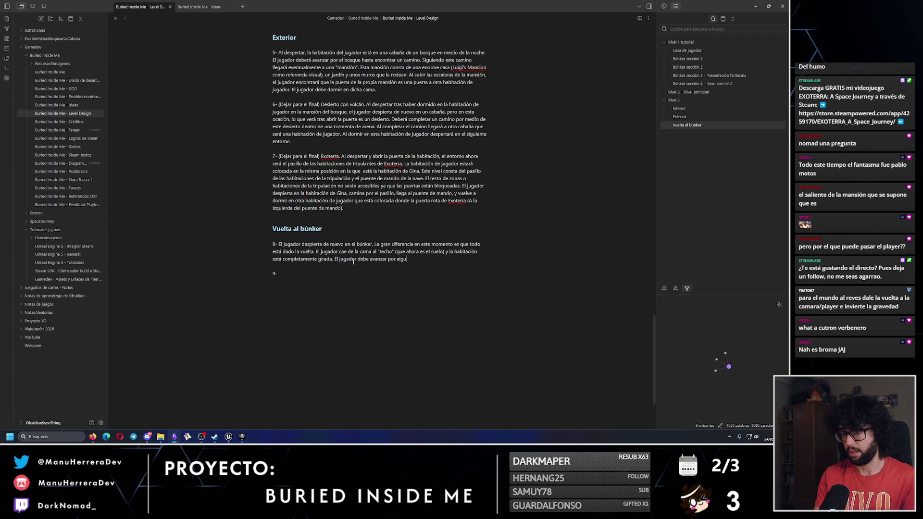
type("nas se")
type("cciones del búnker que están completamente giradas.")
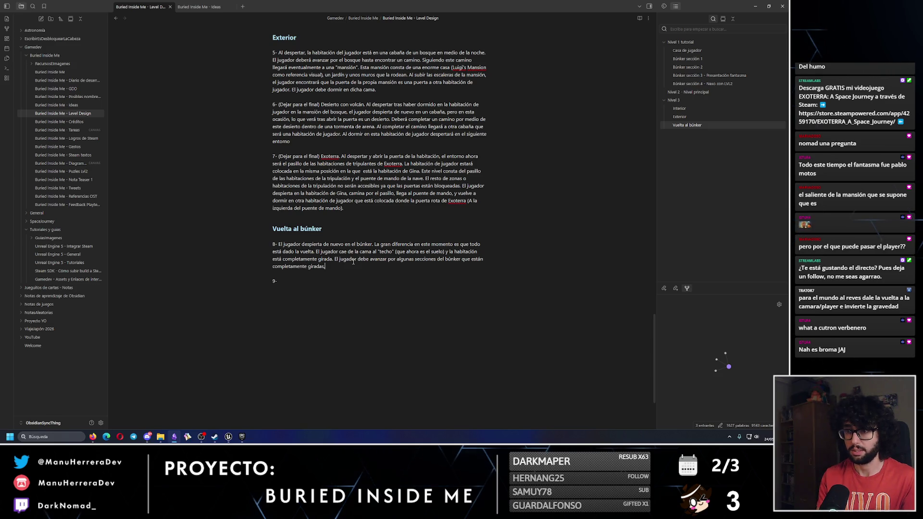
type(" Va andando por el techo.")
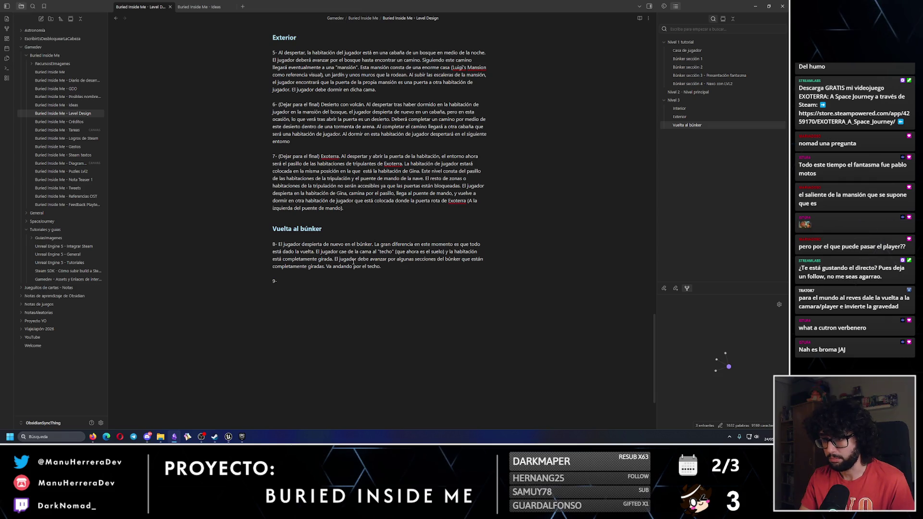
key("alt+Tab")
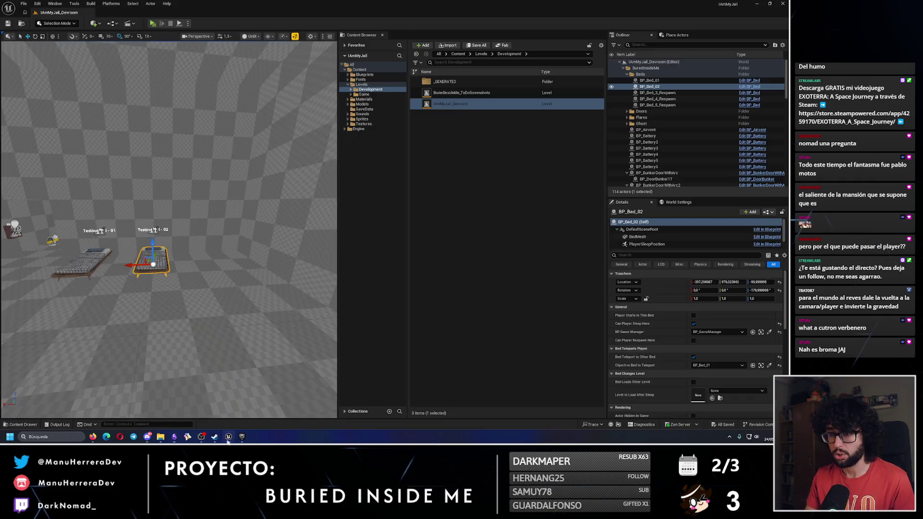
Open BuriedInsideMe_Level_01 from Levels > Game and tour the bunker around Level_01_05_Structure.
left_click(361, 84)
double_click(440, 93)
double_click(453, 103)
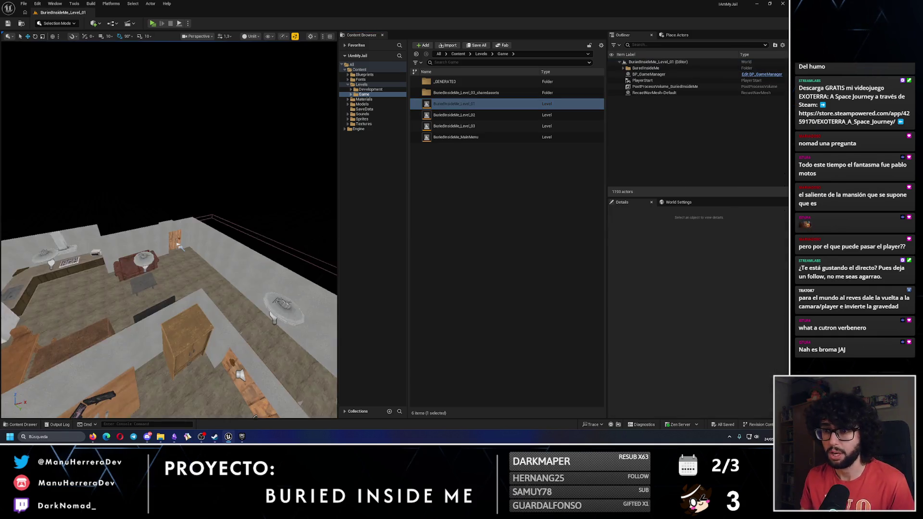
mouse_move(218, 365)
left_mouse_down()
mouse_move(236, 230)
mouse_move(270, 249)
left_mouse_up()
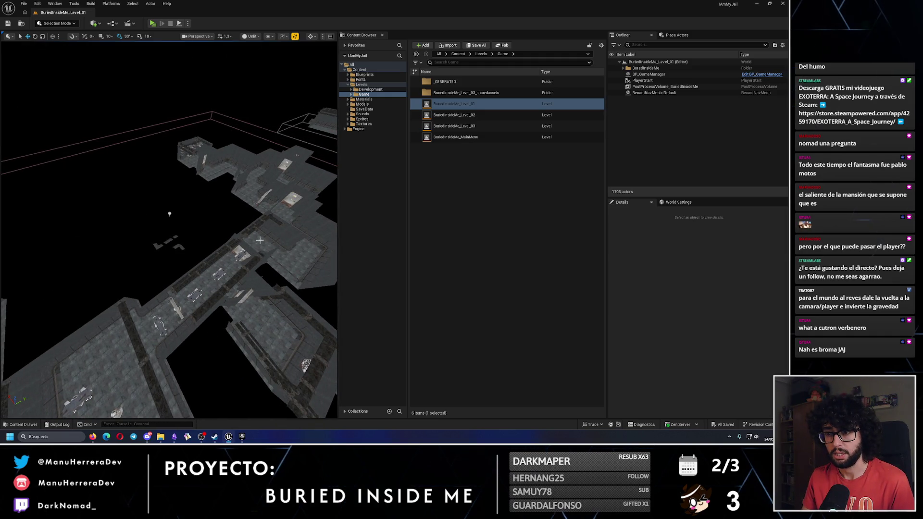
left_click(226, 212)
key("f")
left_click_drag(169, 230, 200, 202)
key("Escape")
mouse_move(167, 299)
left_mouse_down()
mouse_move(198, 268)
mouse_move(166, 202)
mouse_move(169, 187)
mouse_move(246, 98)
mouse_move(155, 171)
mouse_move(157, 202)
left_mouse_up()
left_click(159, 288)
Place the caret after the ceiling sentence in the notes, then run a quick Level_01 play-test.
key("alt+Tab")
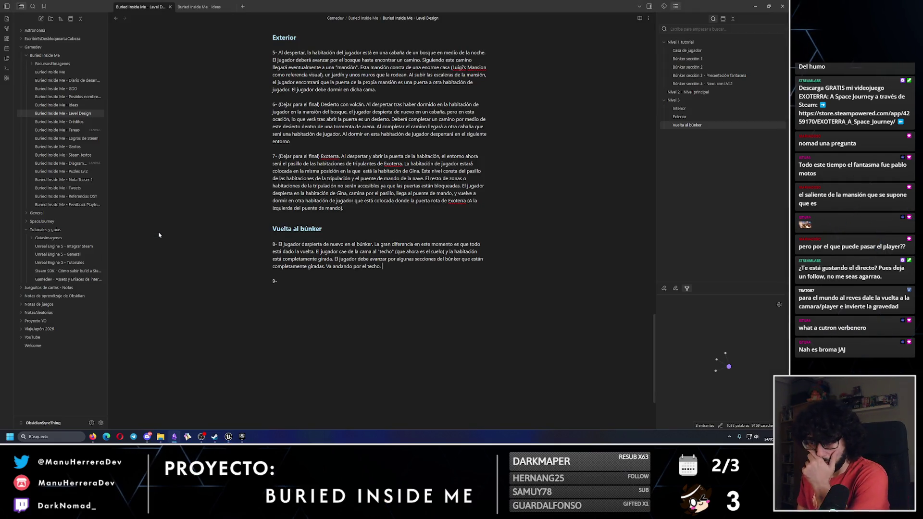
left_click(401, 268)
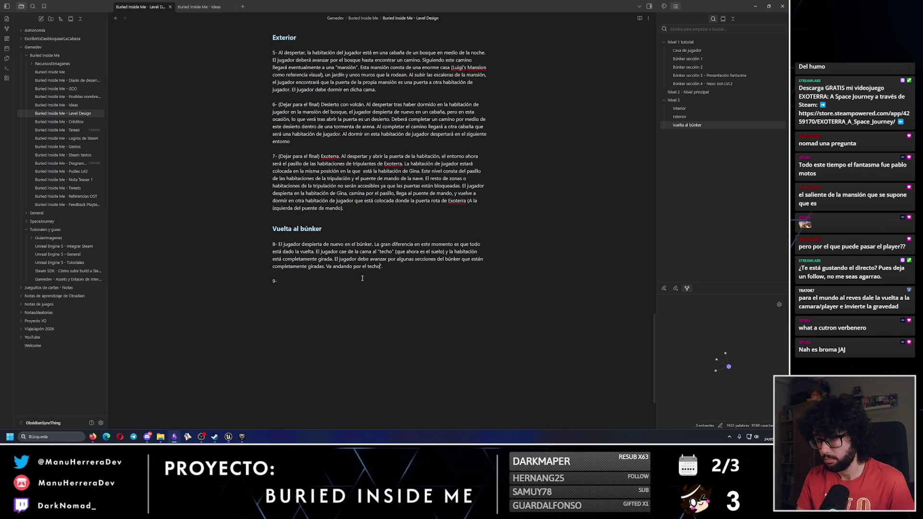
key("alt+Tab")
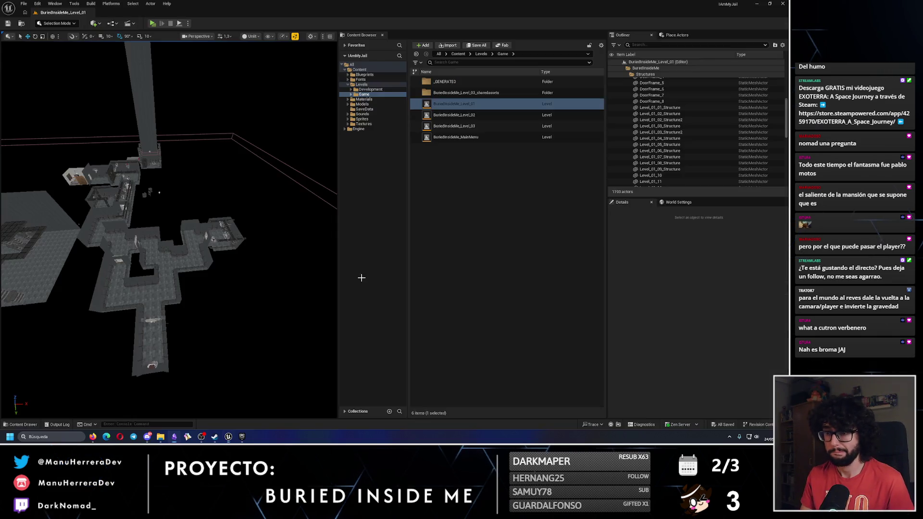
scroll(214, 256, "up", 5)
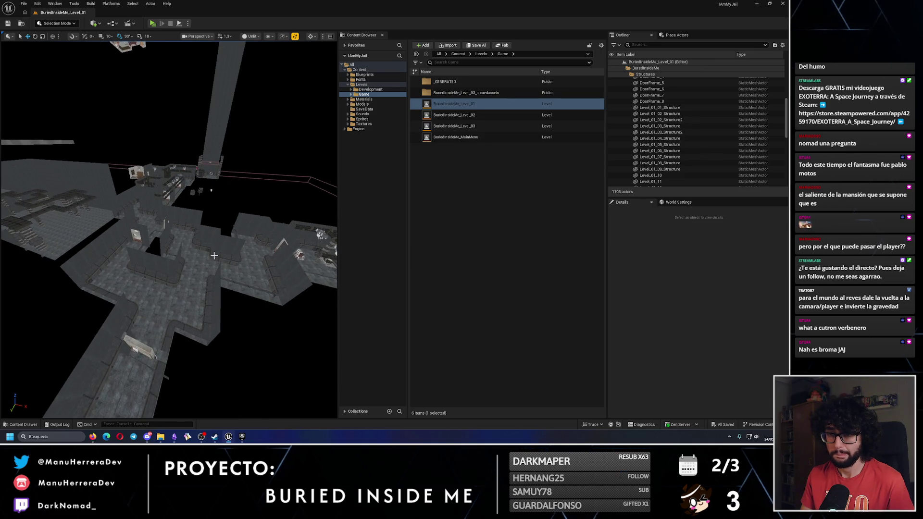
scroll(214, 255, "up", 10)
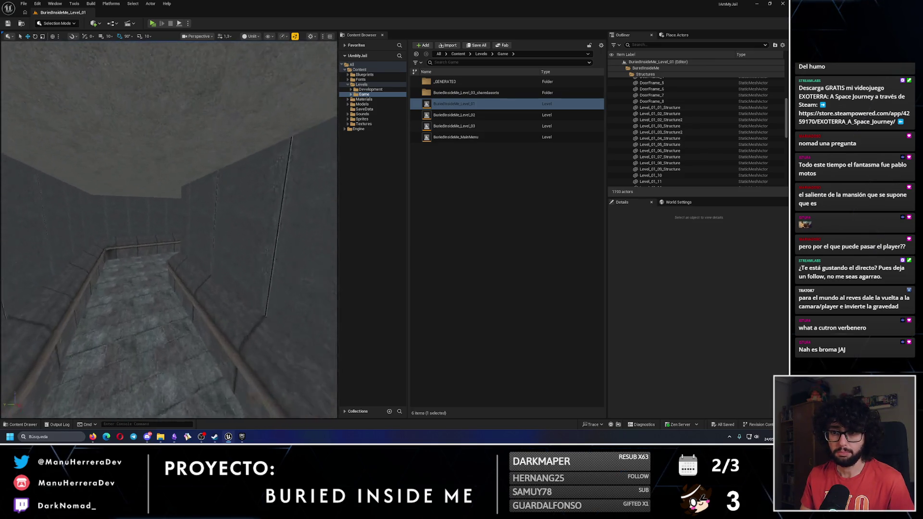
key("alt+p")
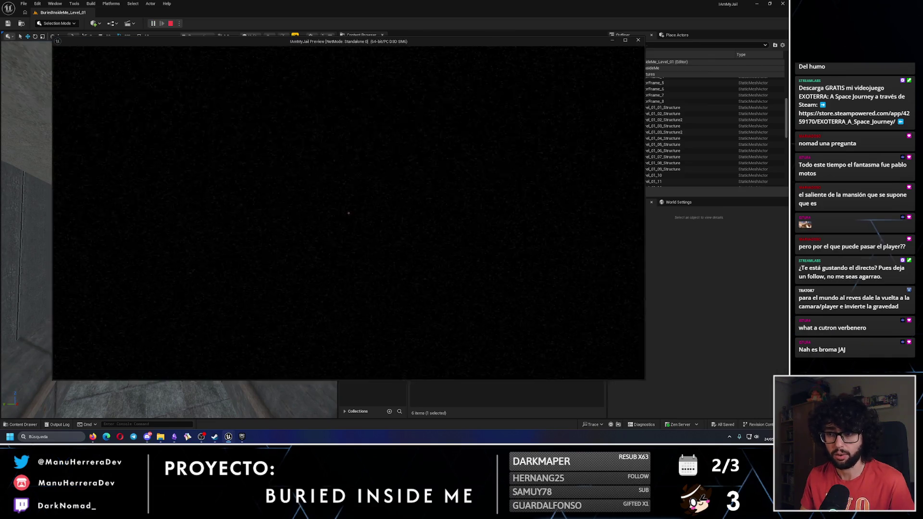
key("Escape")
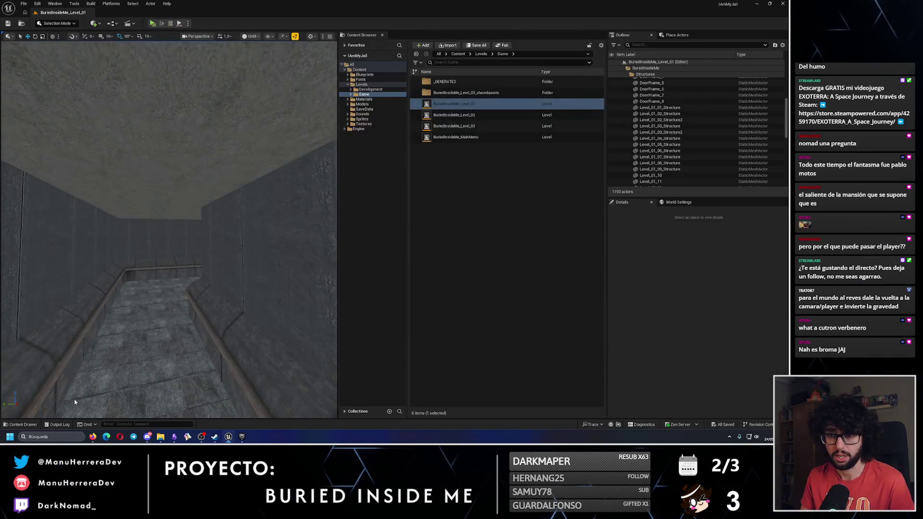
scroll(130, 360, "down", 10)
key("alt+Tab")
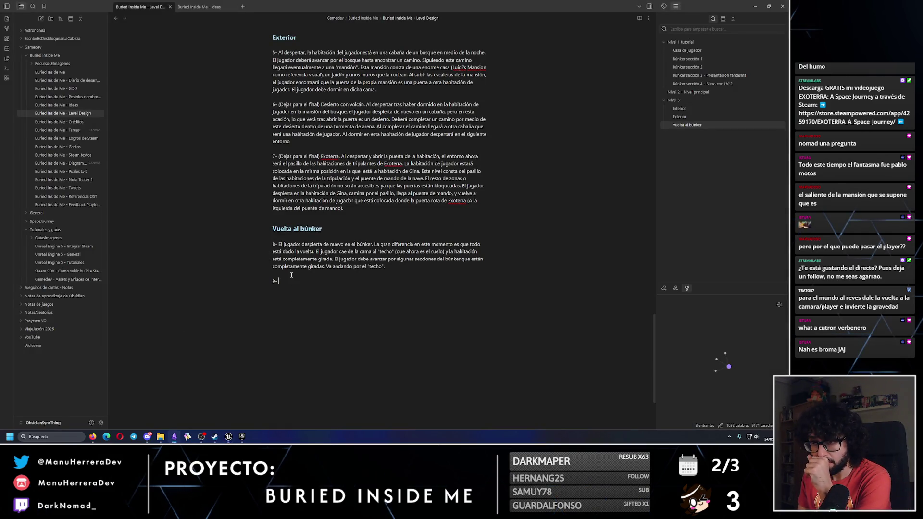
In the Ideas note, add blank lines around the cobweb and bunker bullets.
left_click(211, 7)
scroll(273, 212, "down", 2)
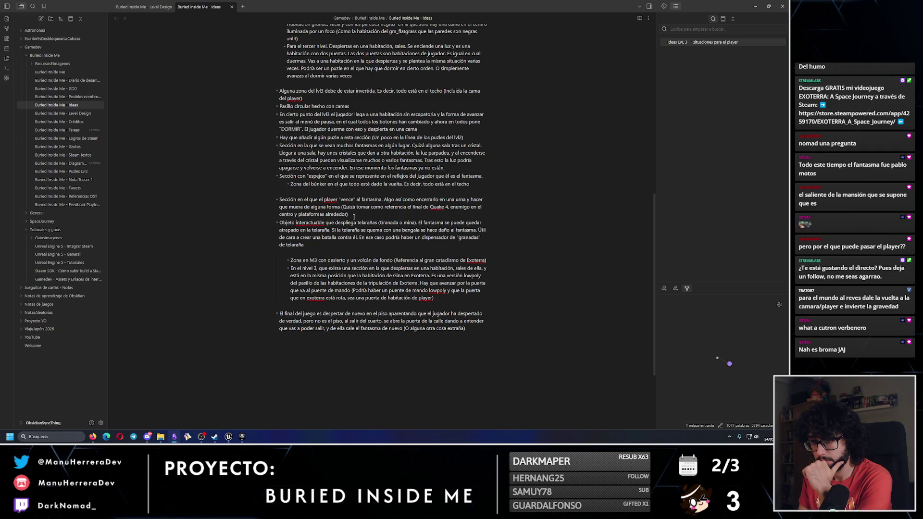
key("Return")
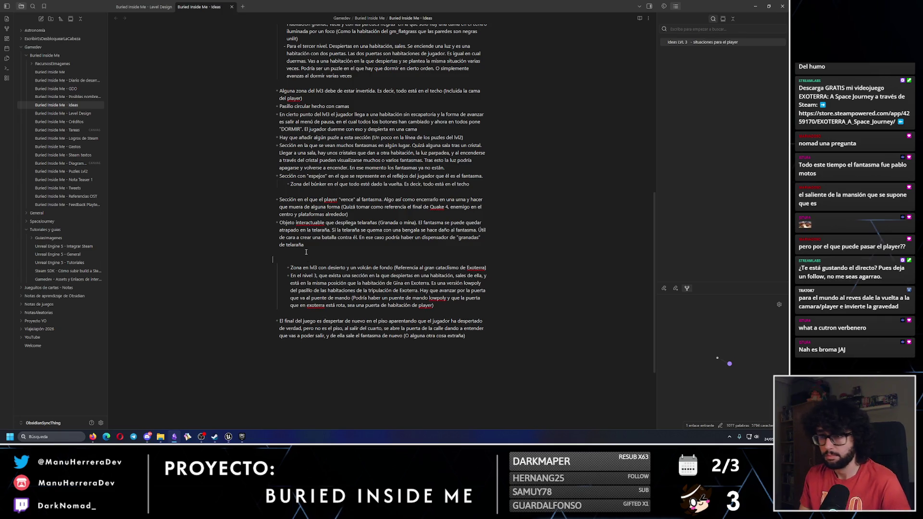
left_click(298, 191)
key("Return")
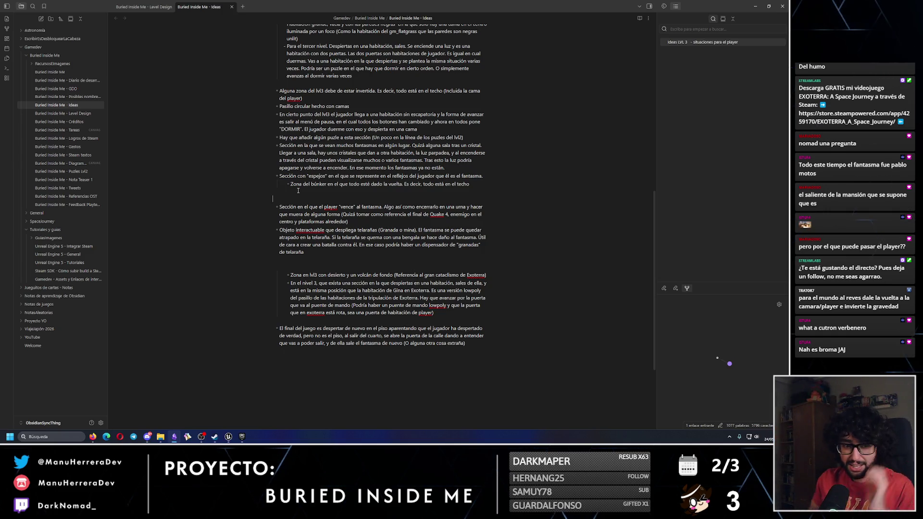
scroll(353, 189, "up", 3)
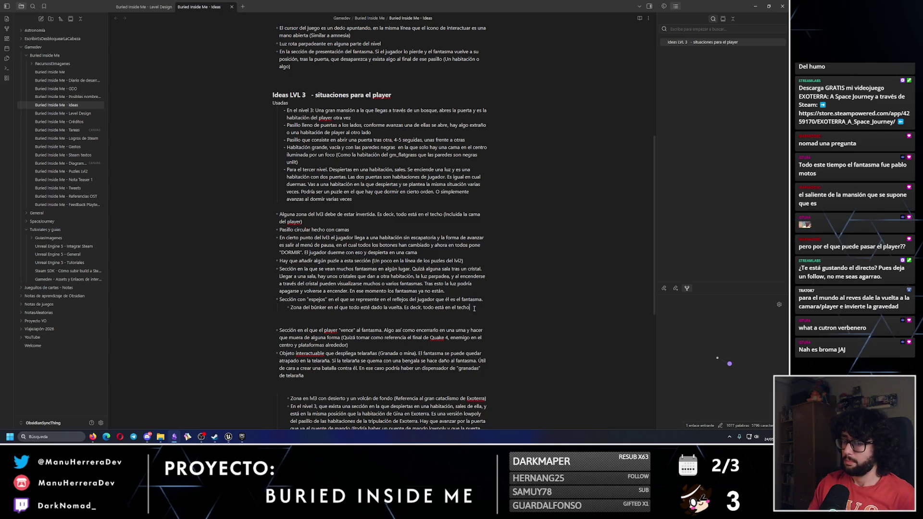
Move the upside-down bunker idea below 'Sección con espejos' and un-indent it to a regular item.
left_click_drag(474, 309, 286, 308)
key("BackSpace")
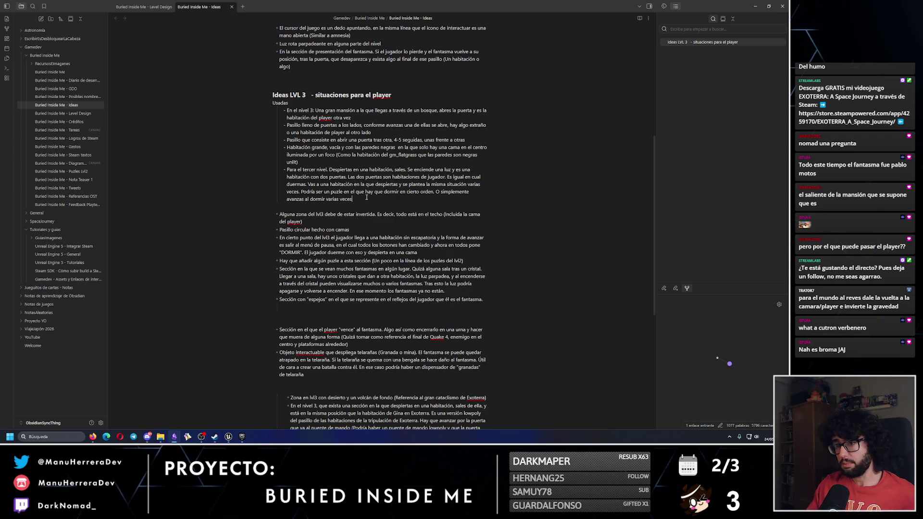
key("Return")
type("- Zona del búnker en el que todo esté dado la vuelta. Es decir, todo está en el techo")
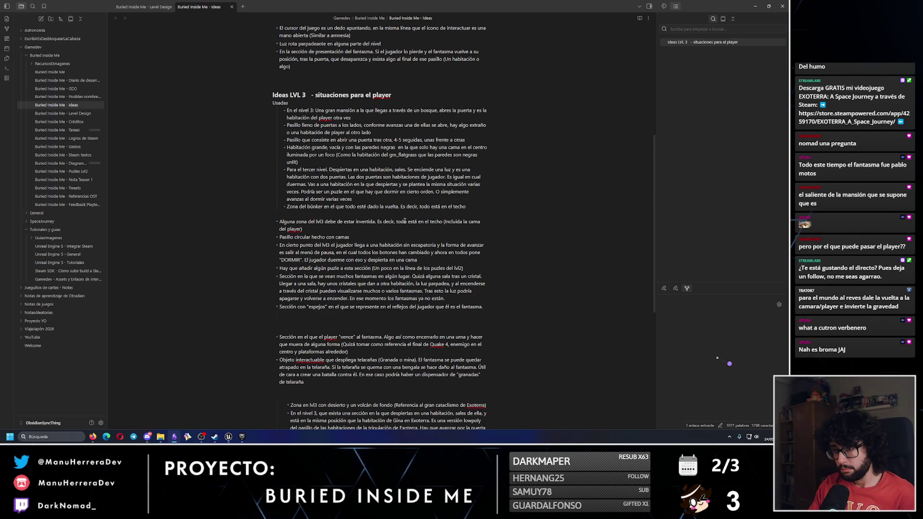
mouse_move(241, 436)
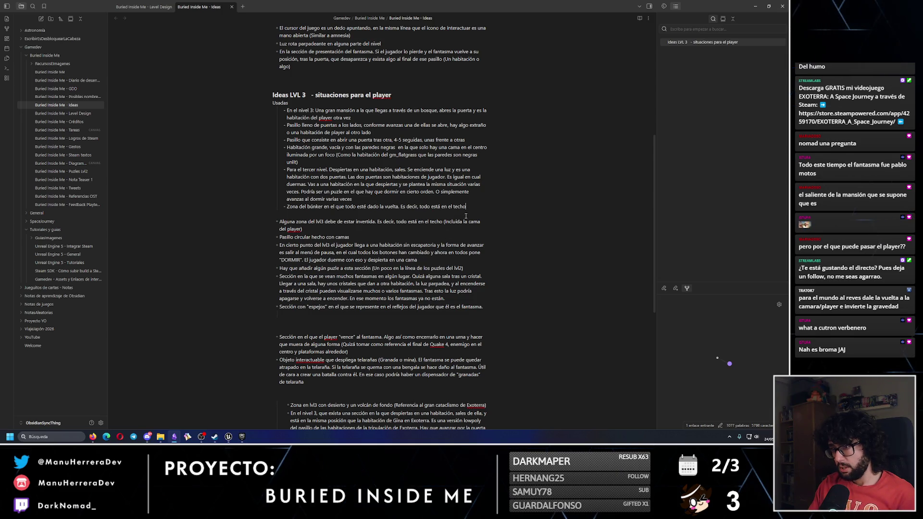
key("BackSpace")
key("BackSpace")
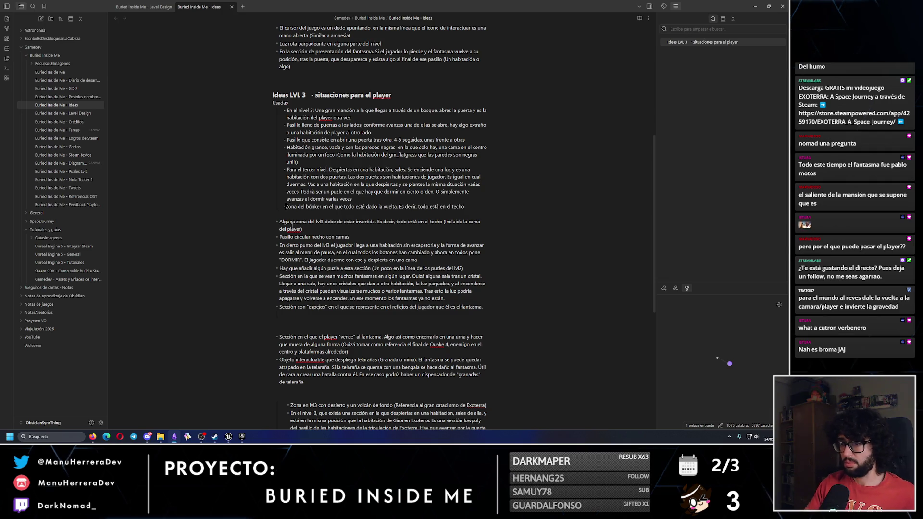
key("shift+Home")
key("alt+Down")
key("alt+Down")
key("alt+Down")
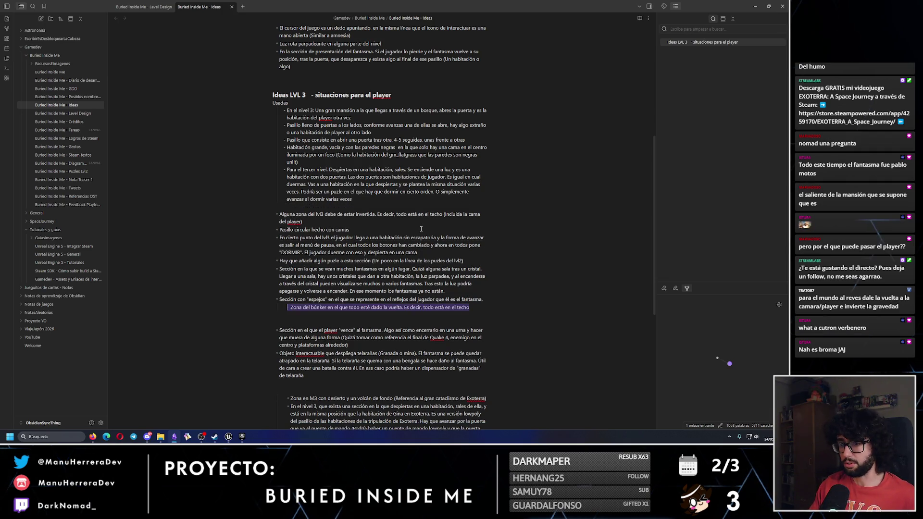
key("Left")
key("BackSpace")
key("BackSpace")
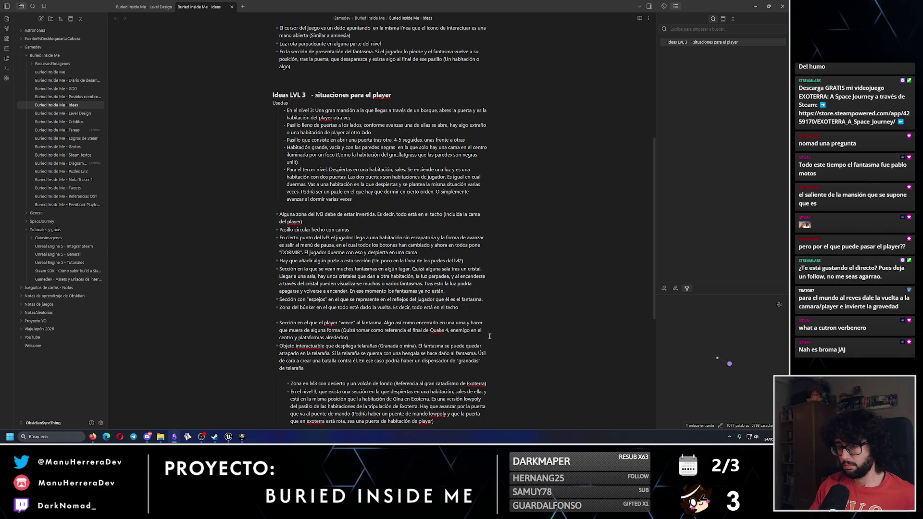
Back in Unreal, select and frame BP_OneBatteryFinalDoor_1 and rotate it.
key("ctrl+Tab")
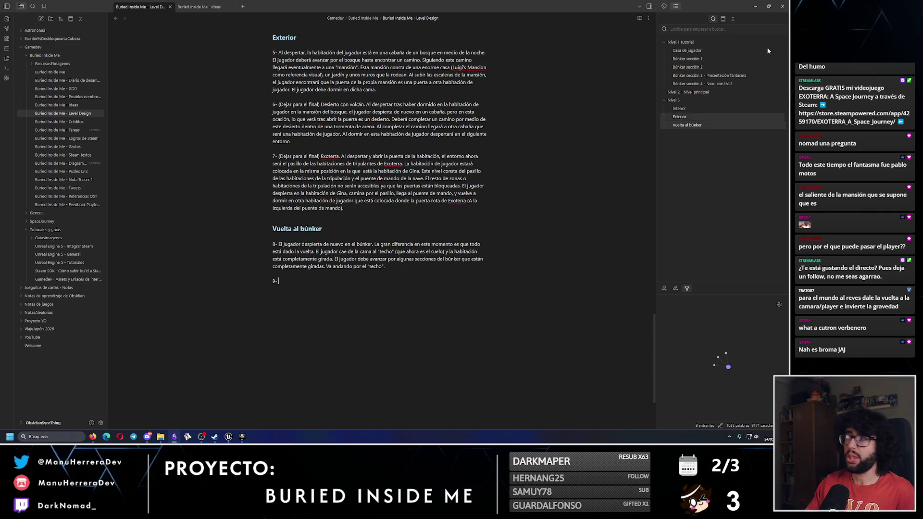
key("alt+Tab")
mouse_move(129, 169)
left_mouse_down()
mouse_move(284, 240)
mouse_move(134, 258)
mouse_move(178, 254)
mouse_move(166, 216)
left_mouse_up()
left_click(134, 258)
key("f")
key("e")
scroll(151, 287, "down", 3)
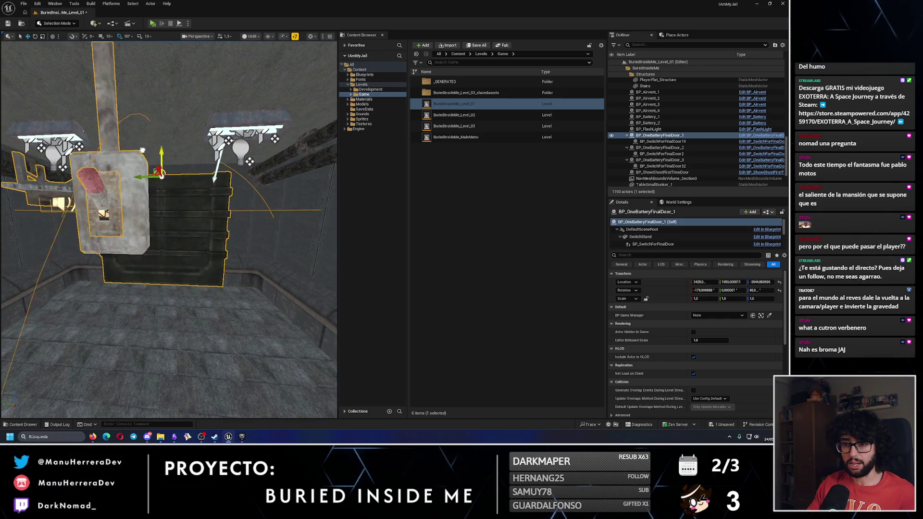
Undo the battery door rotation and add 'El jugador llega a una habitación en la que…' to point 8.
left_click_drag(177, 335, 125, 166)
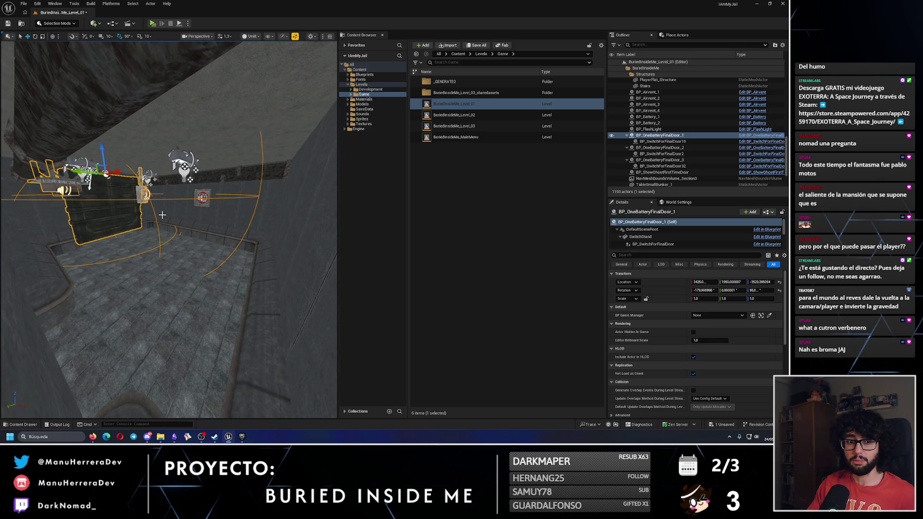
key("ctrl+z")
key("ctrl+z")
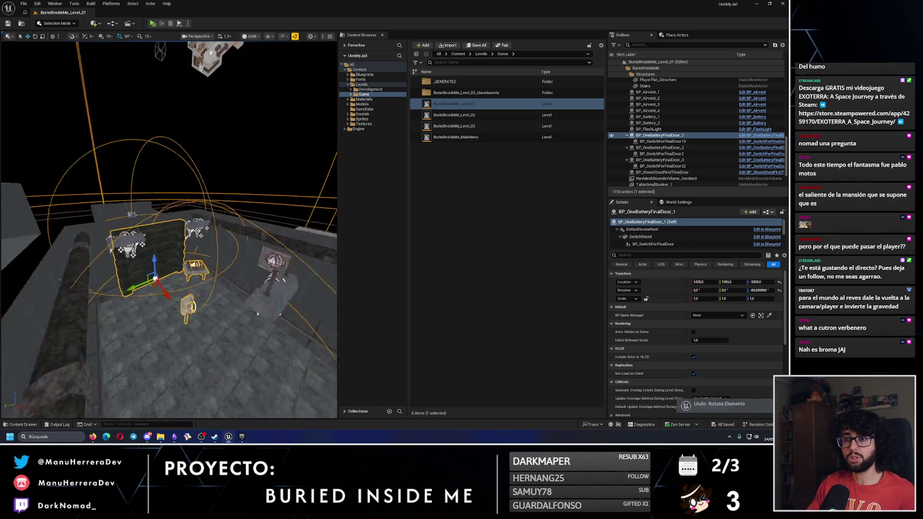
key("alt+Tab")
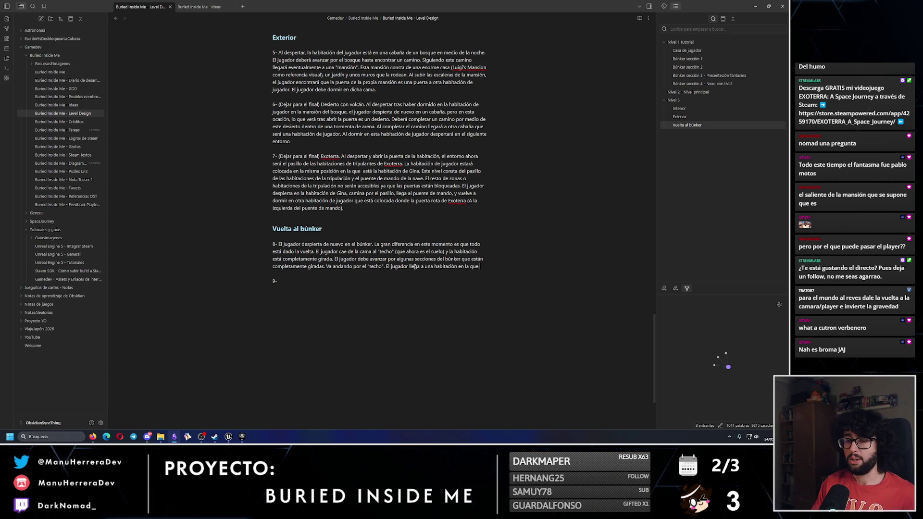
left_click(784, 5)
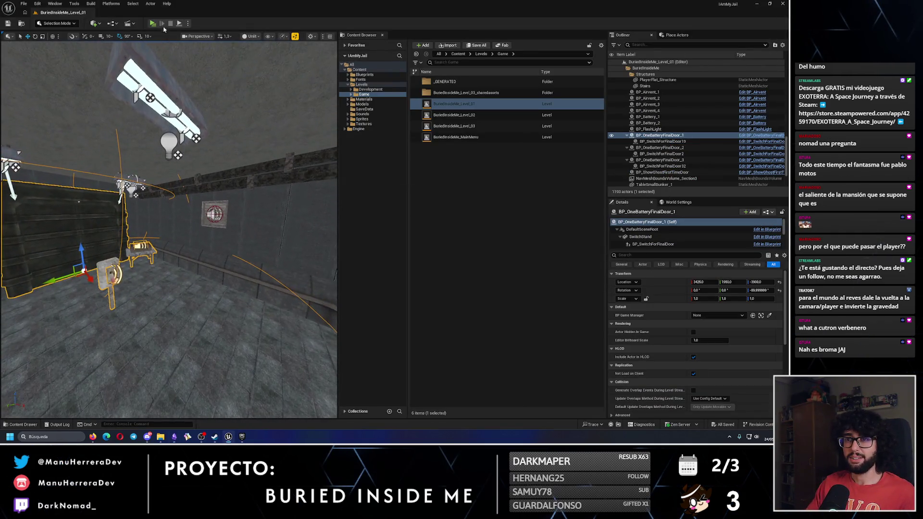
Play-test Level_01, walking toward the battery door.
key("alt+p")
key("w")
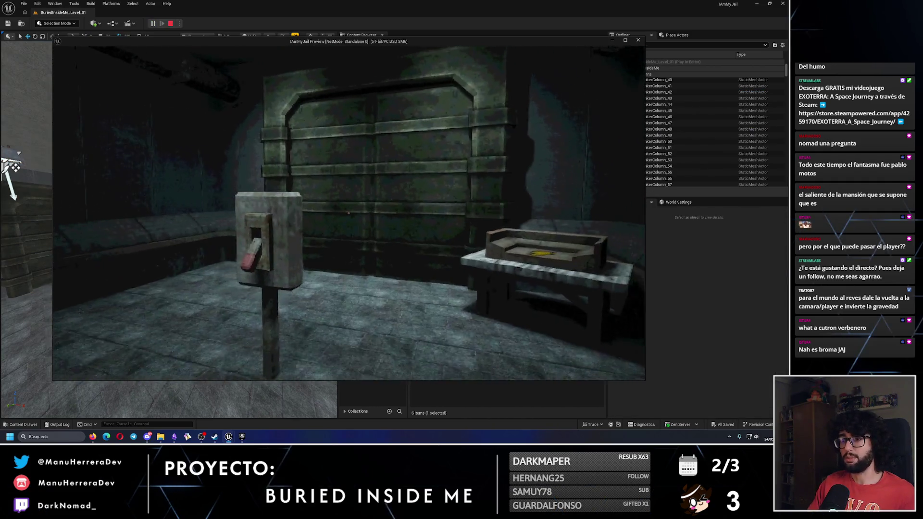
key("Escape")
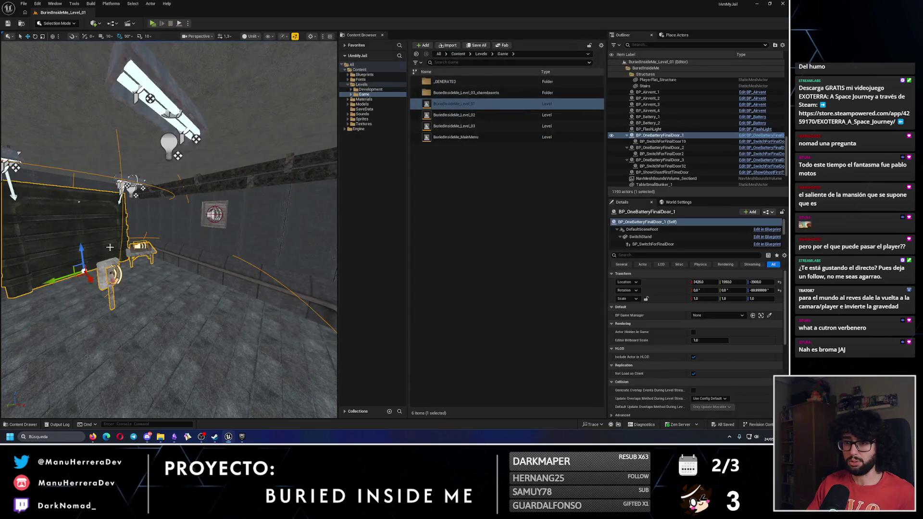
Rotate a copy of the battery door upside down and raise it to the ceiling.
key("f")
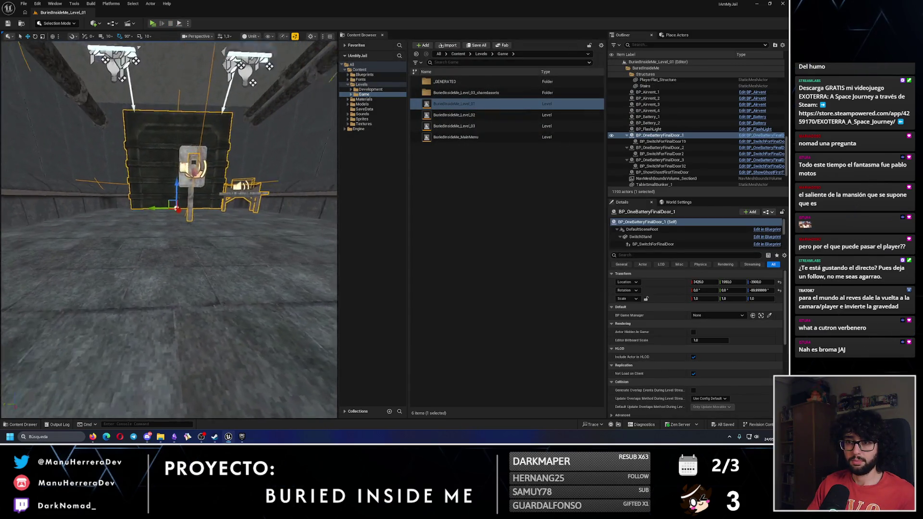
mouse_move(191, 216)
left_mouse_down()
mouse_move(226, 233)
mouse_move(187, 207)
mouse_move(170, 209)
mouse_move(202, 226)
left_mouse_up()
key("w")
left_click_drag(194, 193, 193, 96)
scroll(193, 96, "down", 3)
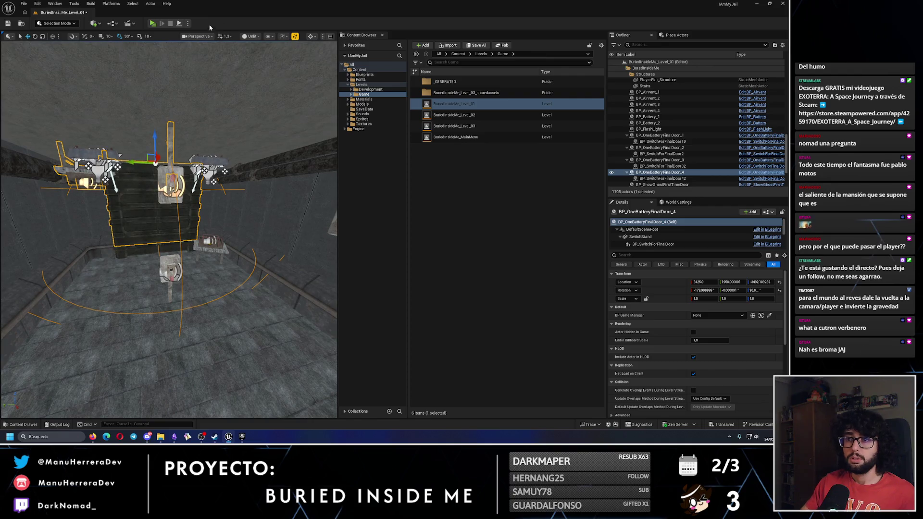
Play-test the battery-switch room with the ceiling door, then delete the flipped copy.
key("alt+p")
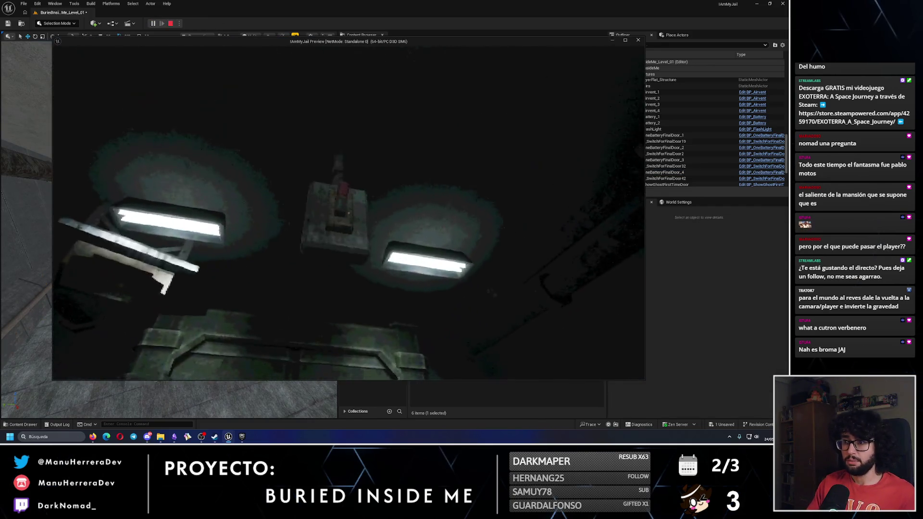
key("e")
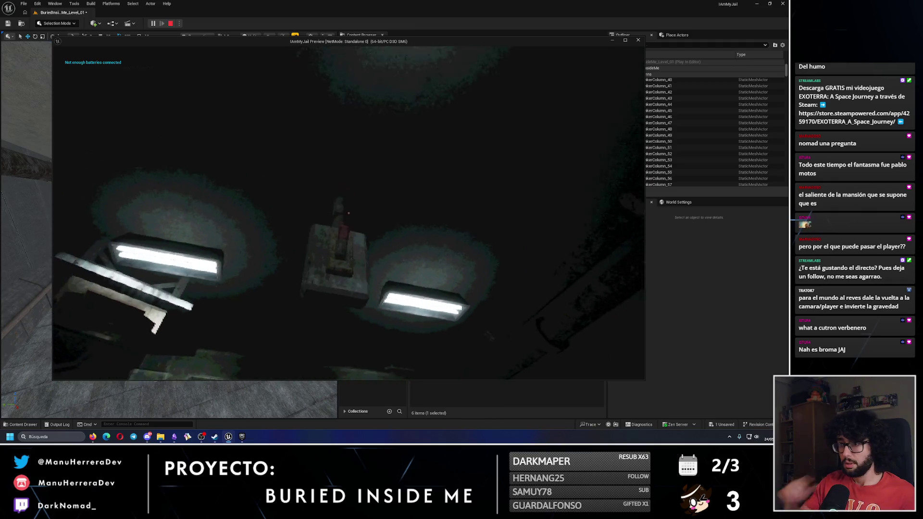
key("shift+w")
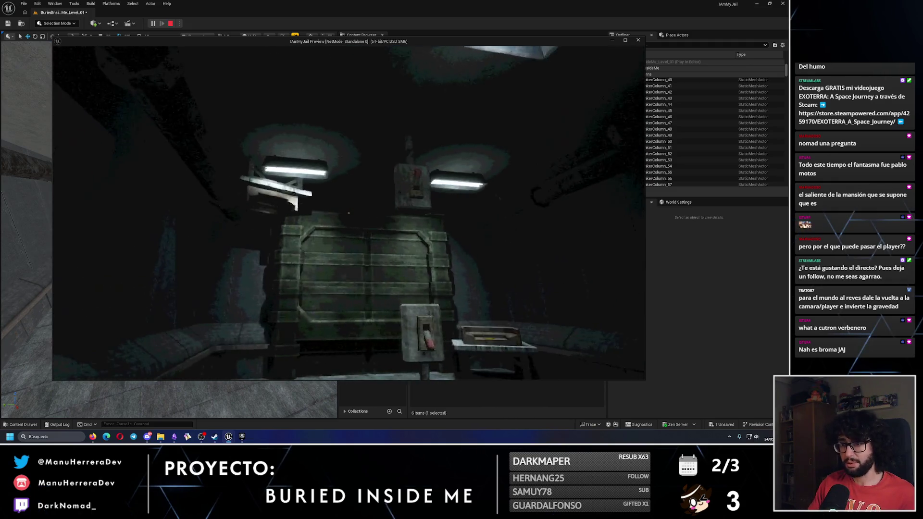
mouse_move(348, 213)
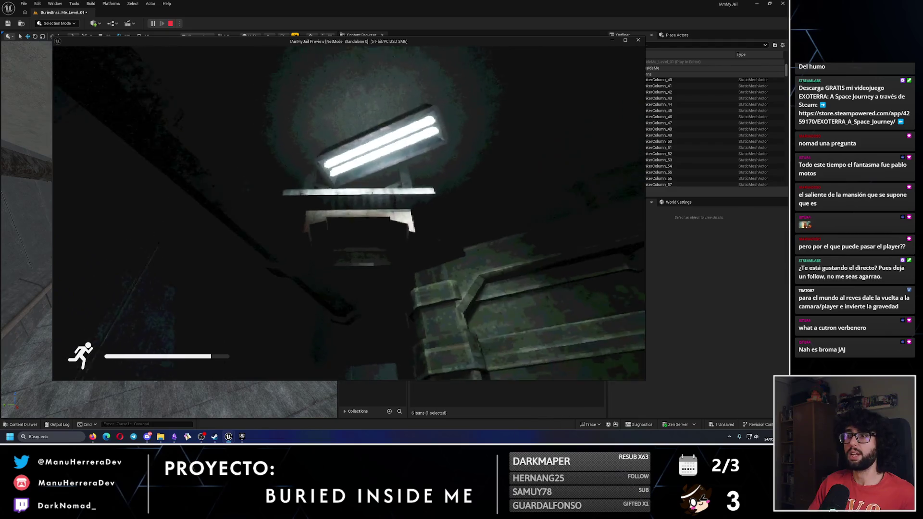
key("s")
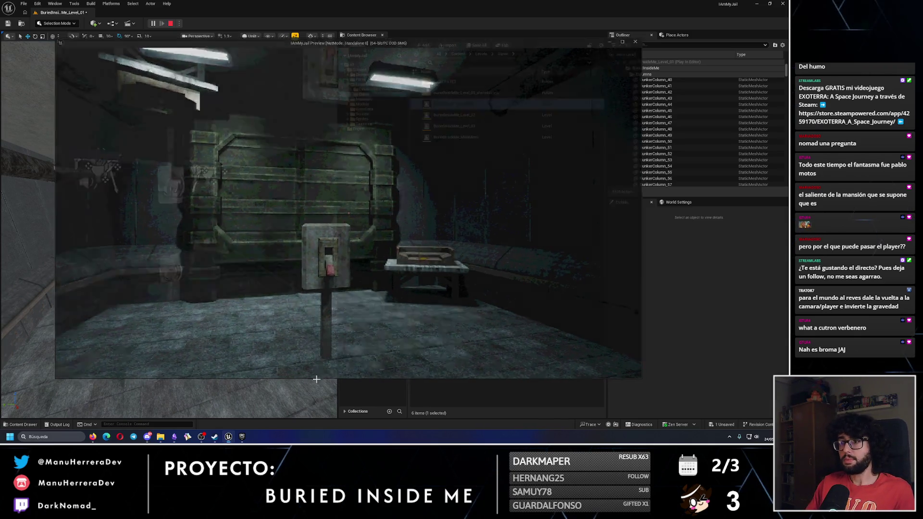
key("Escape")
key("Delete")
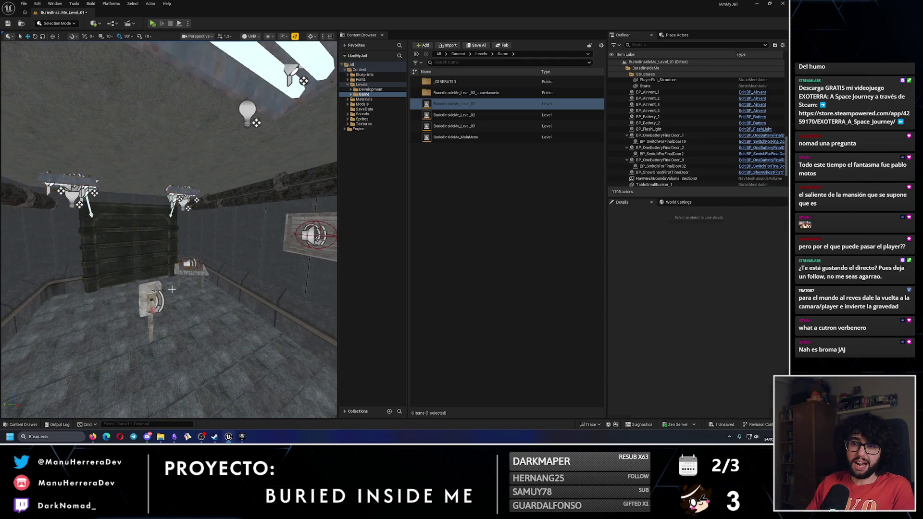
Save the bunker level, survey the room from above, and return to the Obsidian Level Design note.
left_click(8, 24)
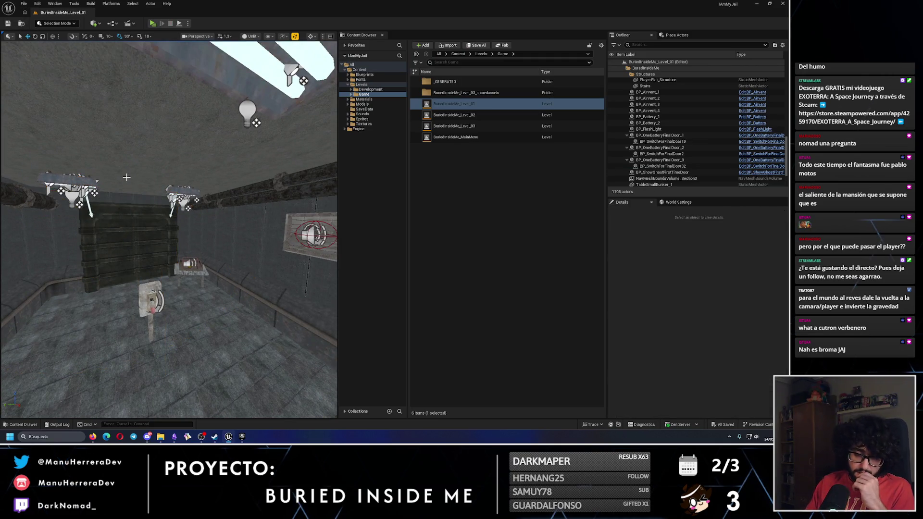
left_click_drag(199, 264, 178, 265)
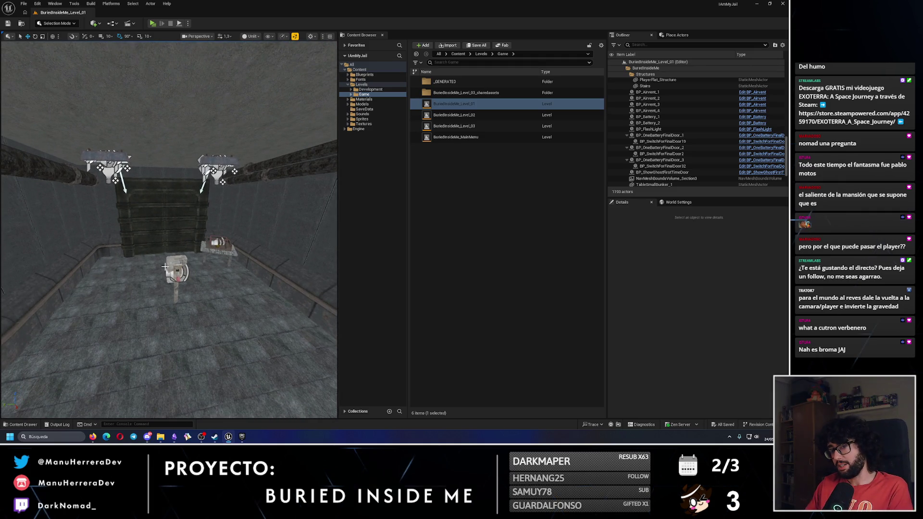
left_click_drag(240, 285, 221, 273)
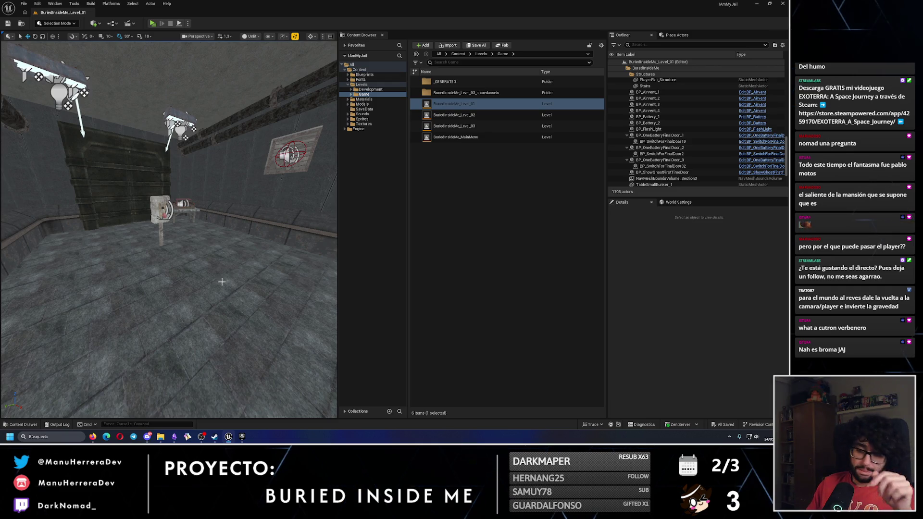
mouse_move(242, 439)
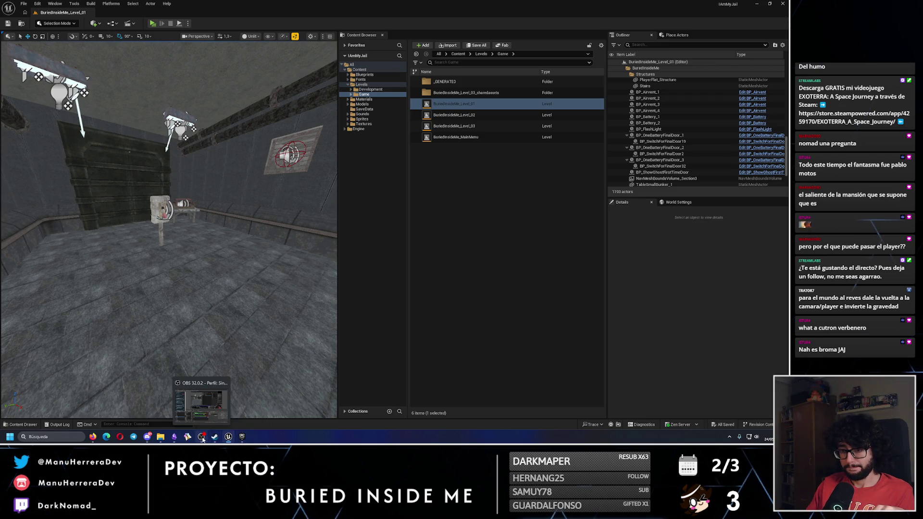
left_click(176, 437)
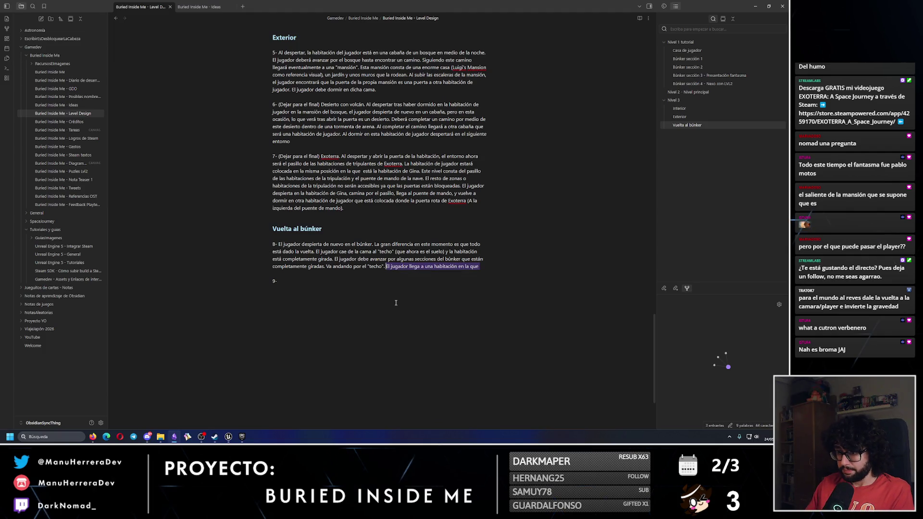
Minimize Obsidian and fly the Unreal viewport along the corridor into the room with the safe.
left_click(752, 7)
left_click_drag(169, 229, 168, 230)
left_click_drag(284, 153, 271, 156)
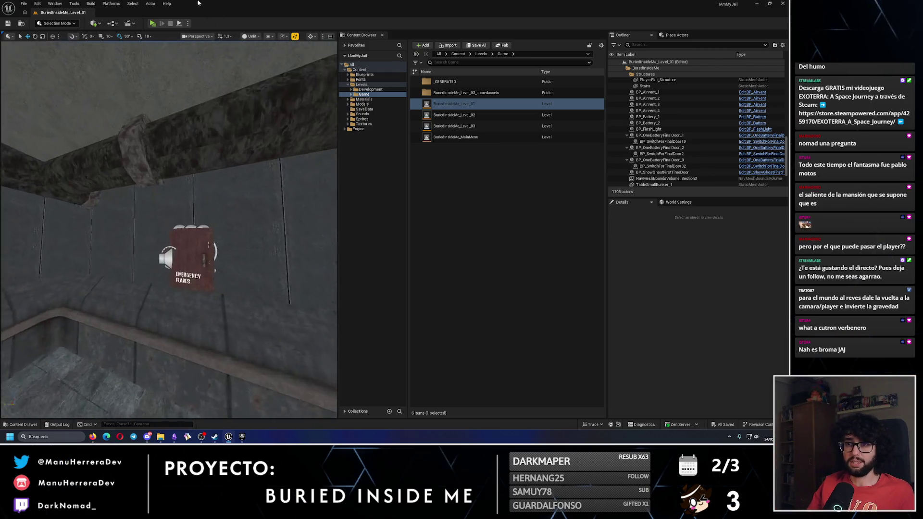
Play-test the level by throwing, picking up and dropping the emergency flare, then stop.
key("alt+p")
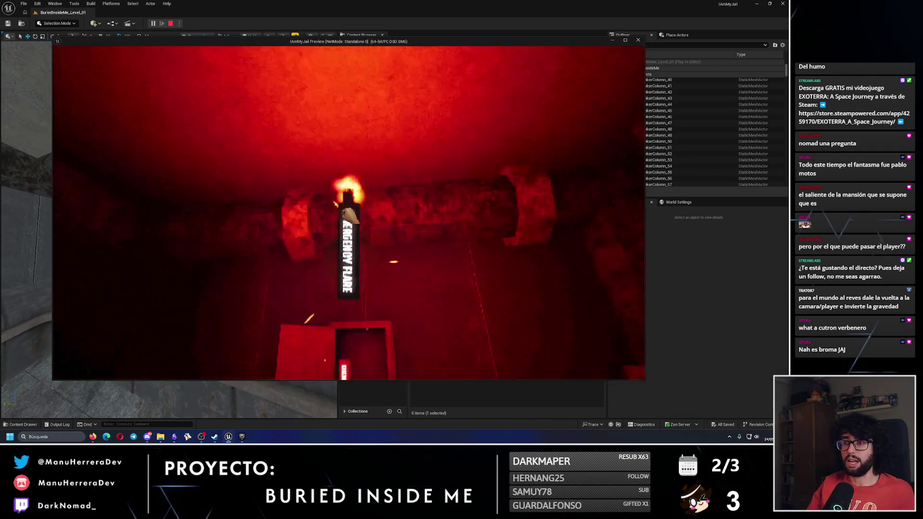
left_click(349, 211)
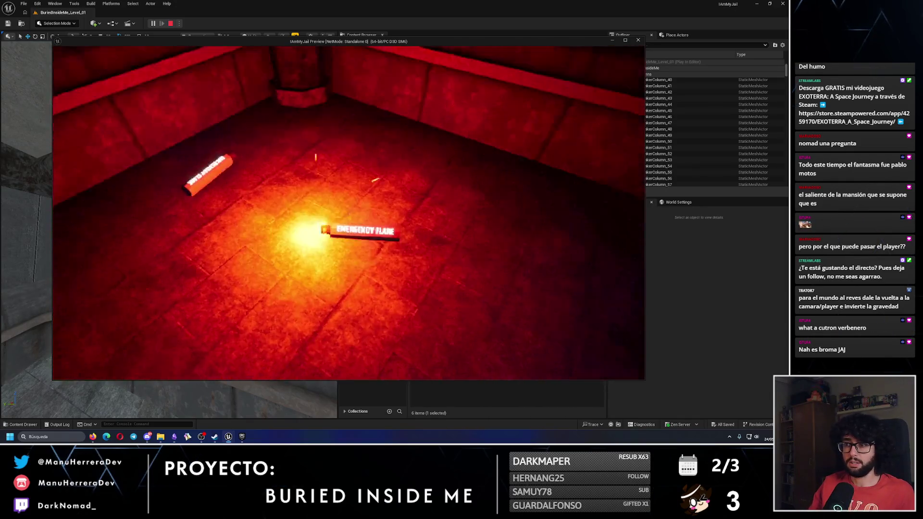
left_click(350, 215)
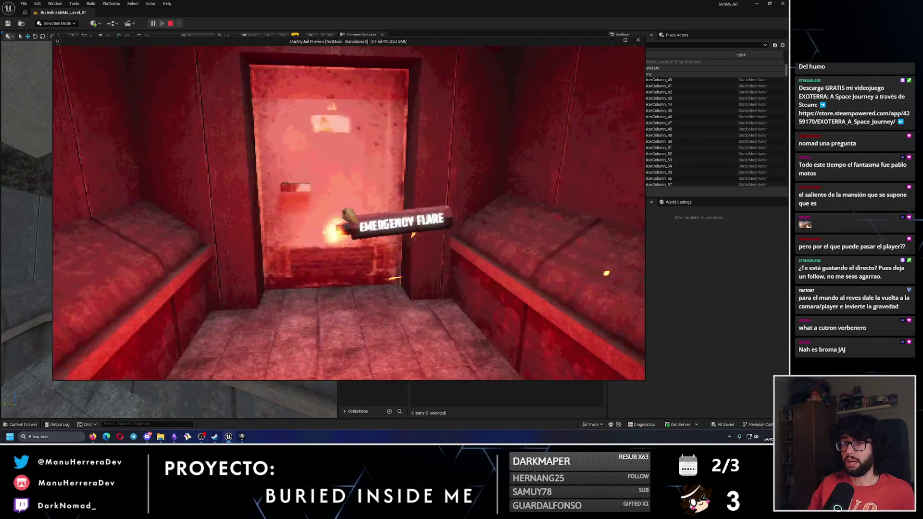
left_click(350, 215)
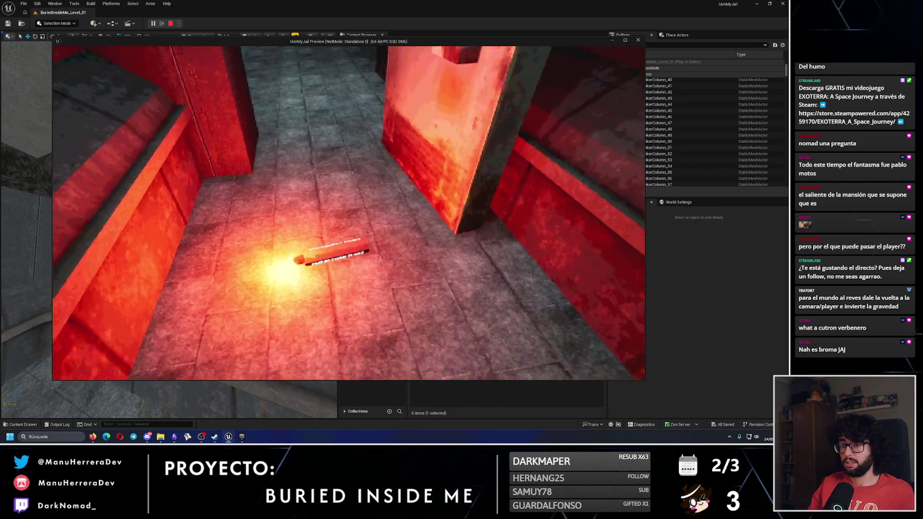
key("w")
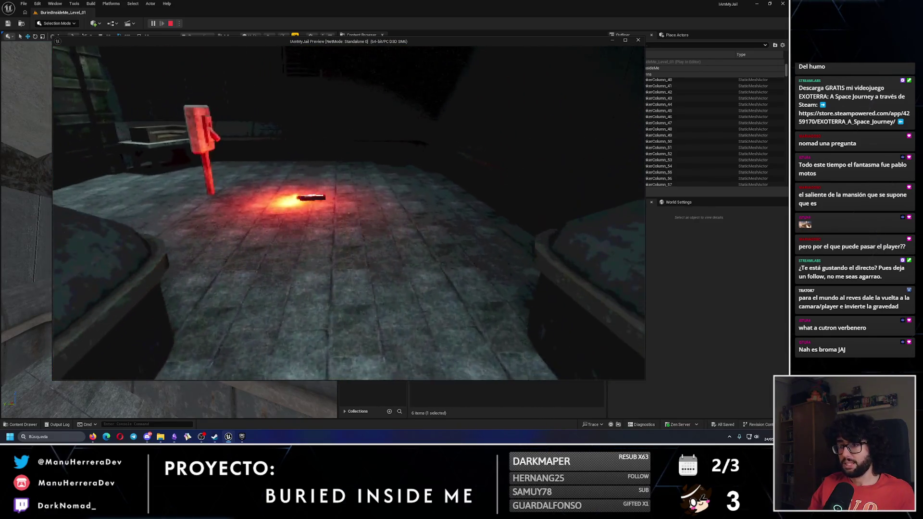
key("w")
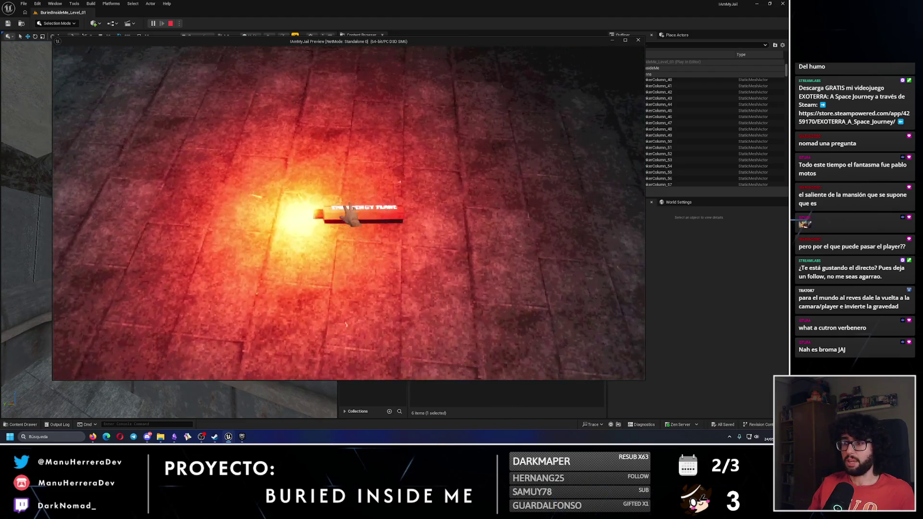
key("Escape")
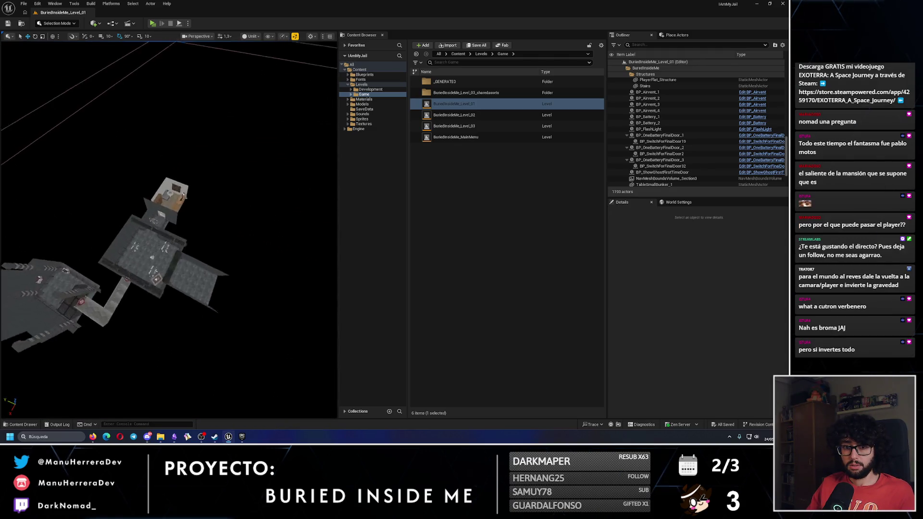
Run a quick standalone play-test, then turn the view toward the wall light fixture.
left_click(153, 23)
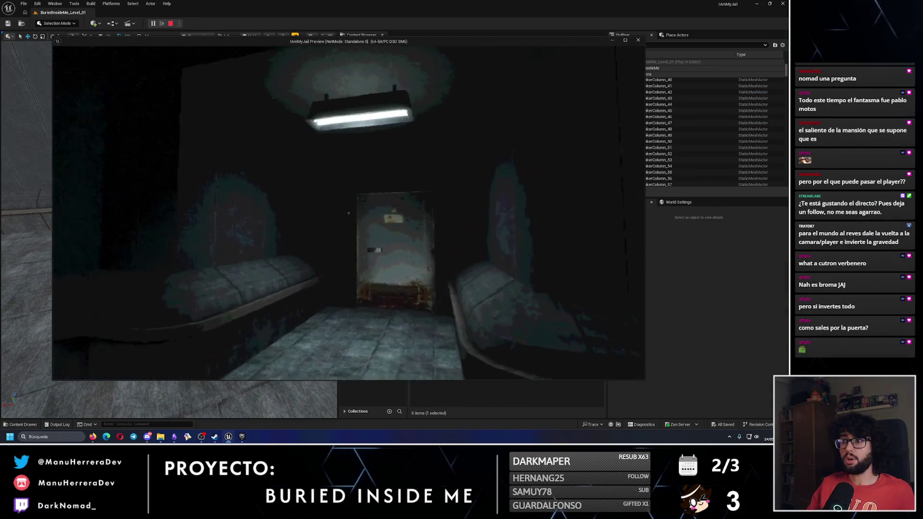
key("Escape")
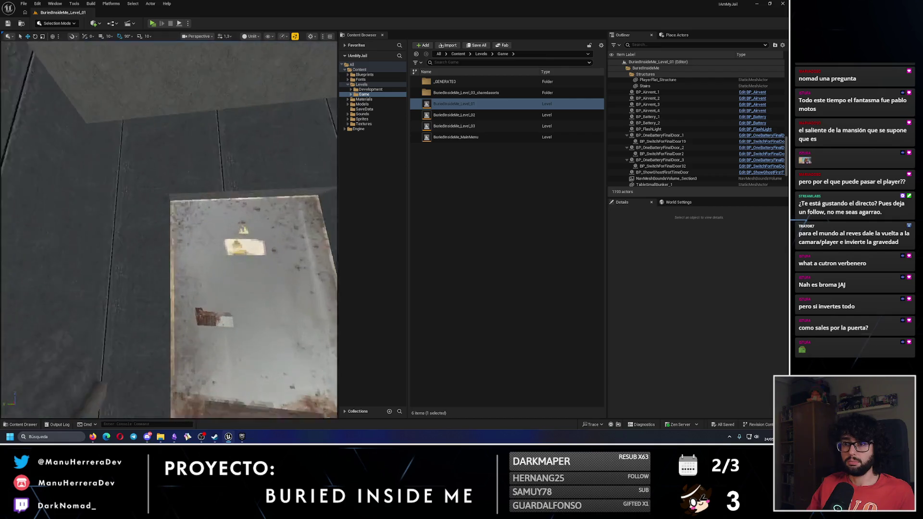
left_click_drag(242, 111, 235, 175)
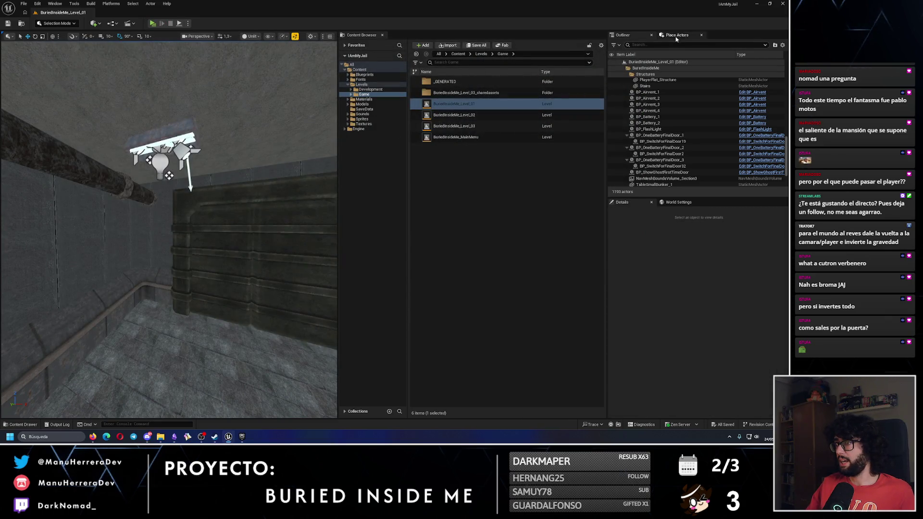
Place a Cube on the floor in front of the door and enable Simulate Physics.
left_click(676, 39)
mouse_move(643, 65)
left_mouse_down()
mouse_move(198, 365)
mouse_move(171, 322)
left_mouse_up()
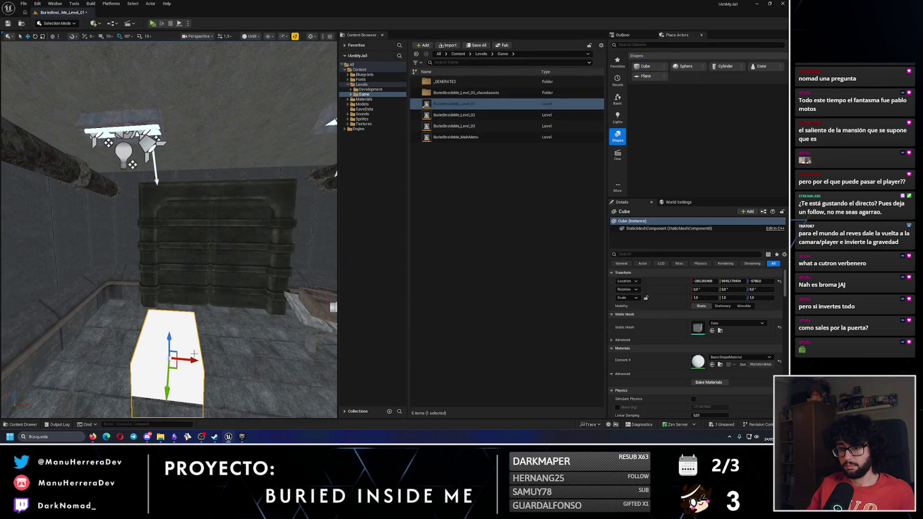
scroll(660, 352, "down", 3)
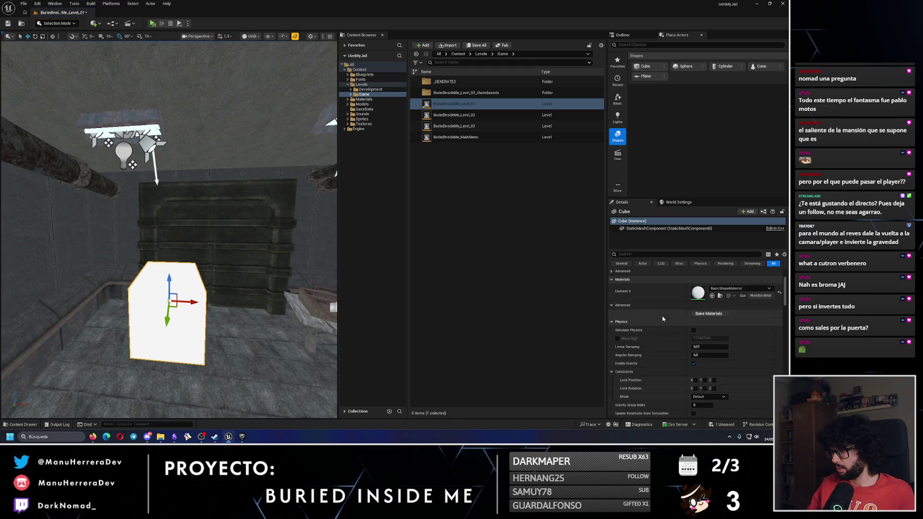
scroll(660, 353, "down", 8)
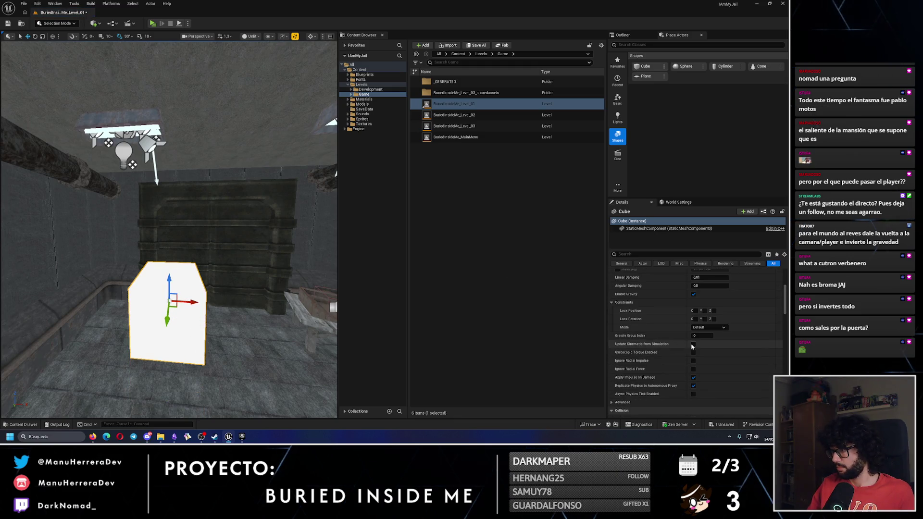
scroll(727, 342, "down", 5)
left_click_drag(785, 315, 790, 299)
scroll(693, 326, "up", 5)
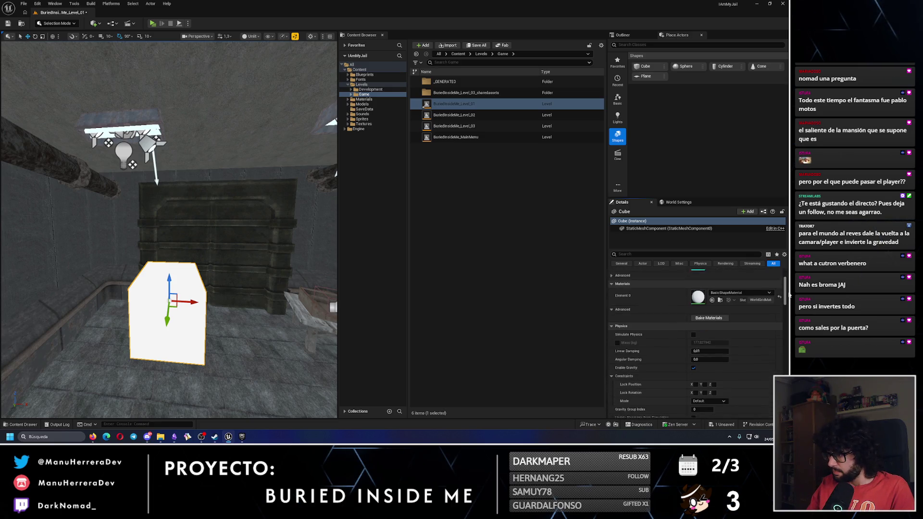
left_click(693, 324)
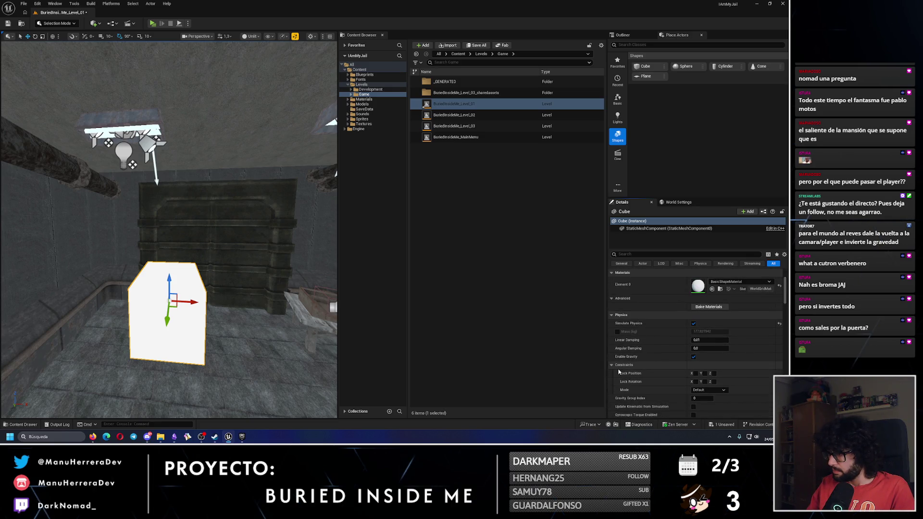
Keep the cube's constraint mode at Default and play-test the falling cube.
scroll(627, 361, "down", 2)
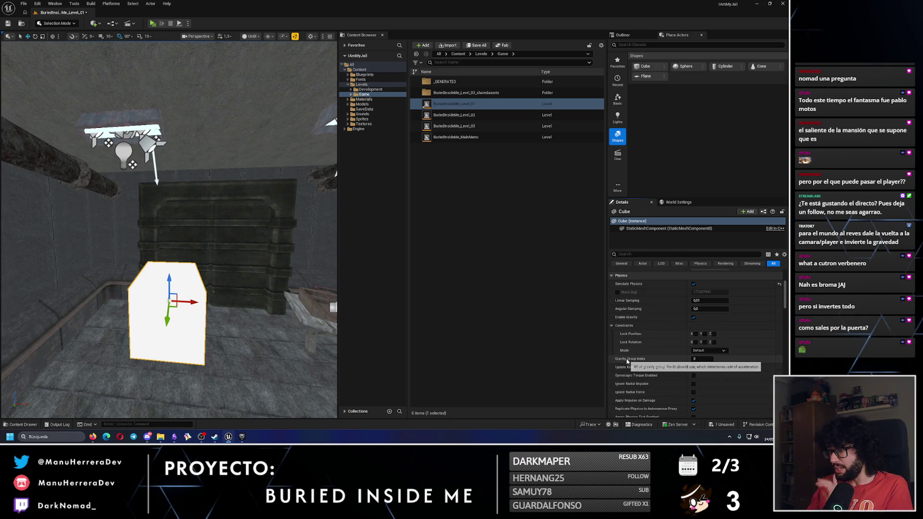
scroll(673, 370, "down", 2)
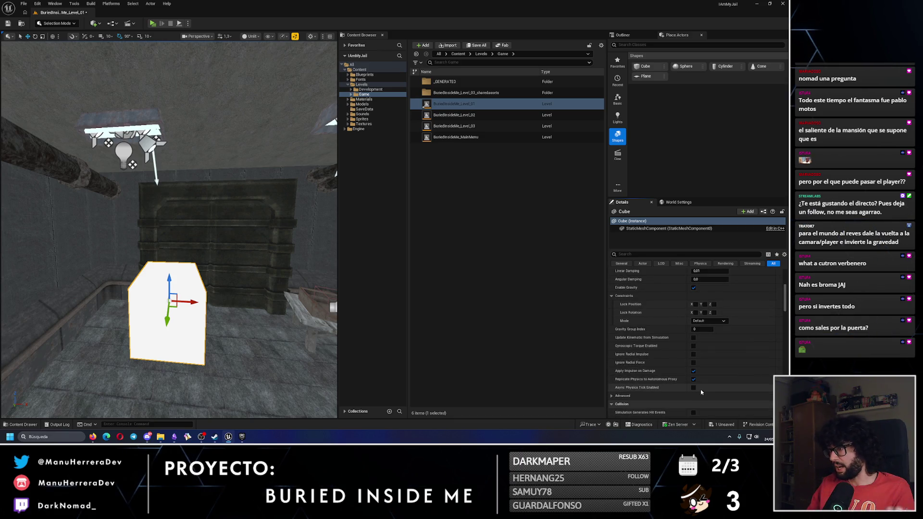
left_click(702, 321)
left_click(702, 322)
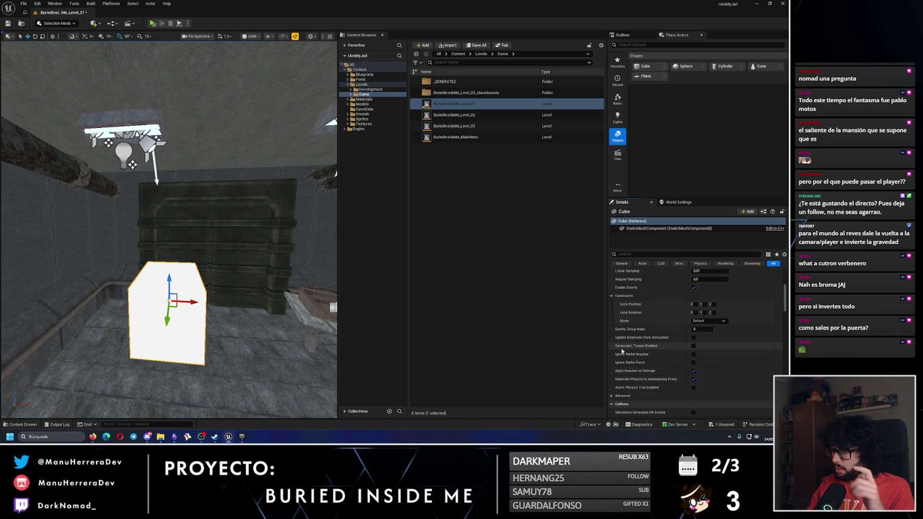
key("alt+p")
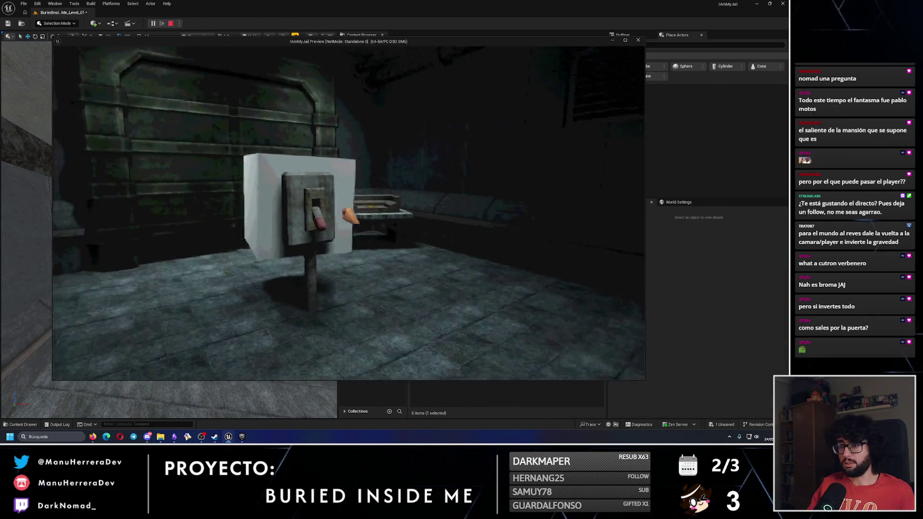
key("Escape")
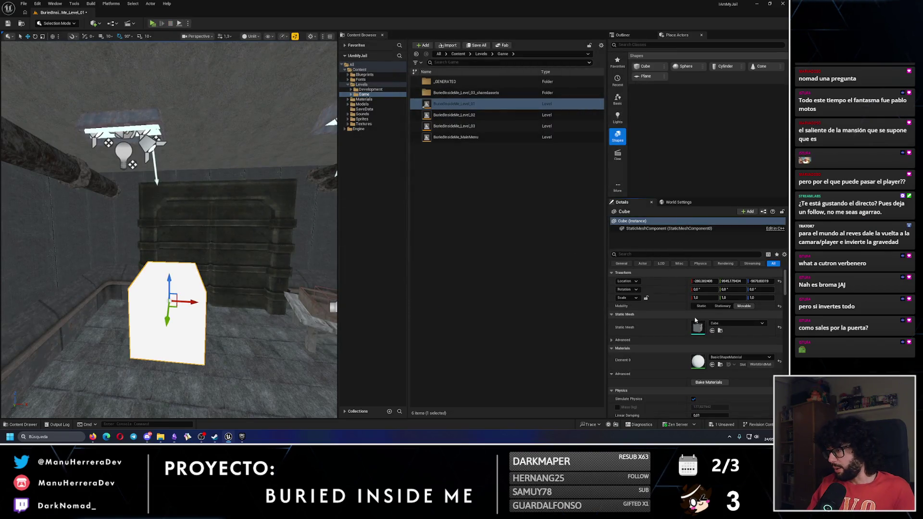
scroll(673, 298, "down", 3)
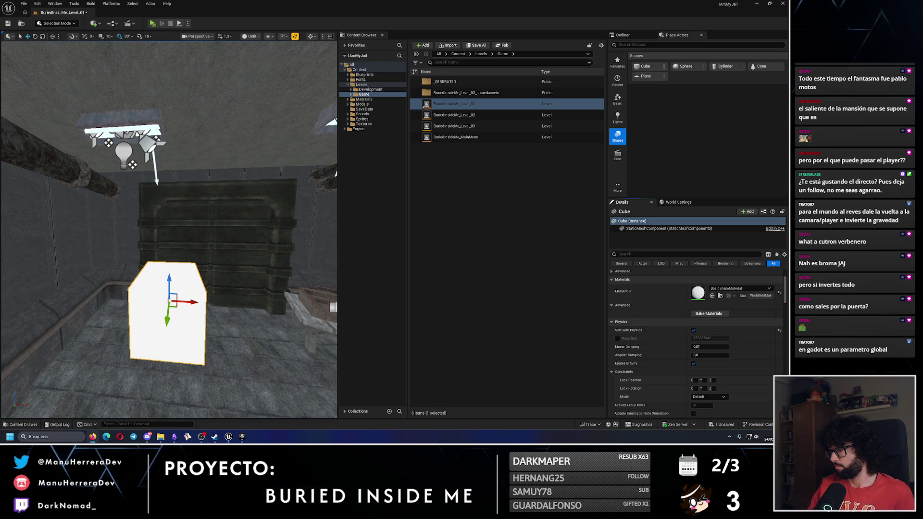
Review the cube's remaining Physics options, then open the Edit menu.
scroll(642, 346, "down", 2)
scroll(643, 346, "down", 1)
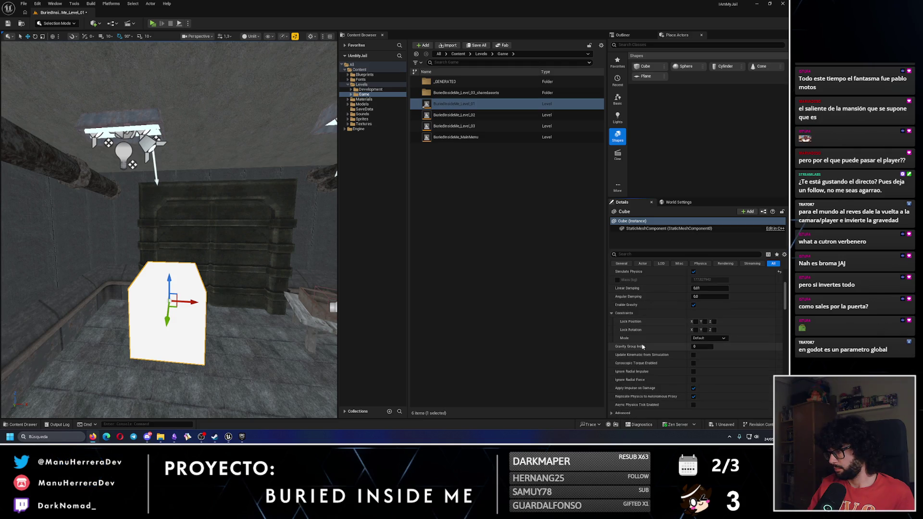
scroll(642, 346, "down", 1)
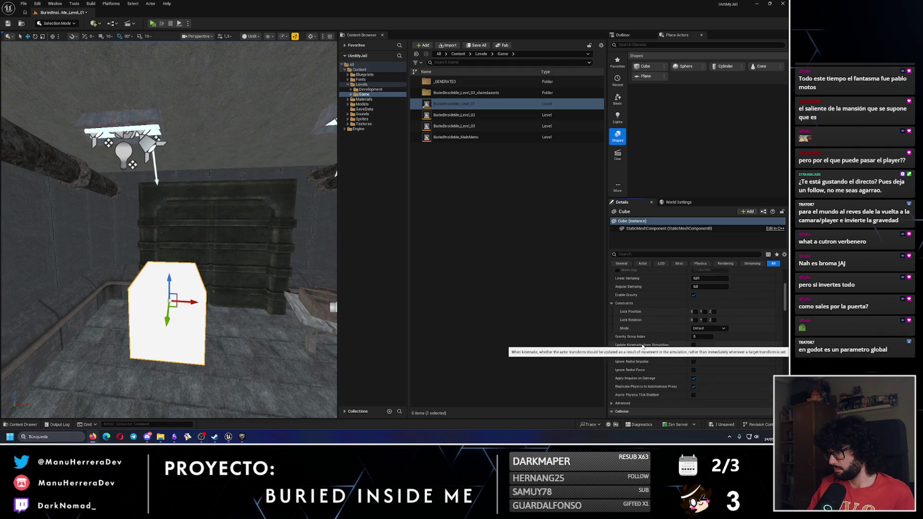
scroll(642, 346, "down", 1)
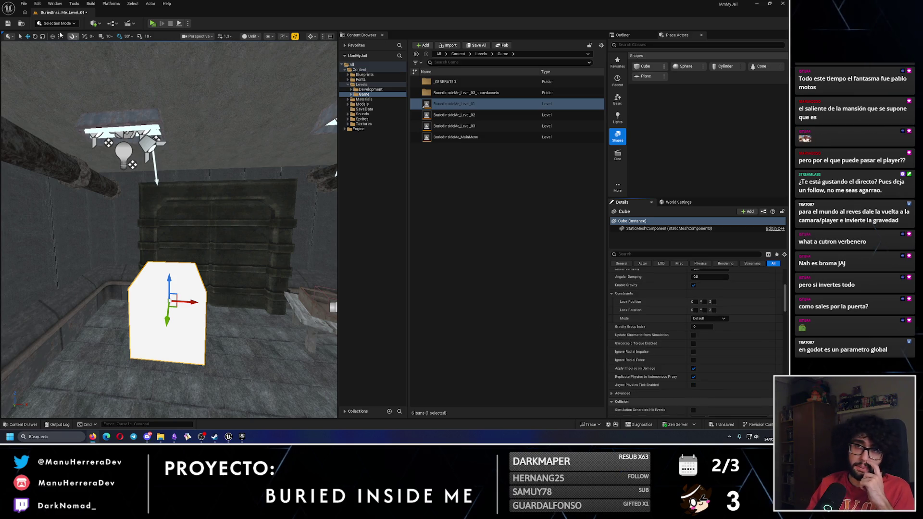
left_click(37, 8)
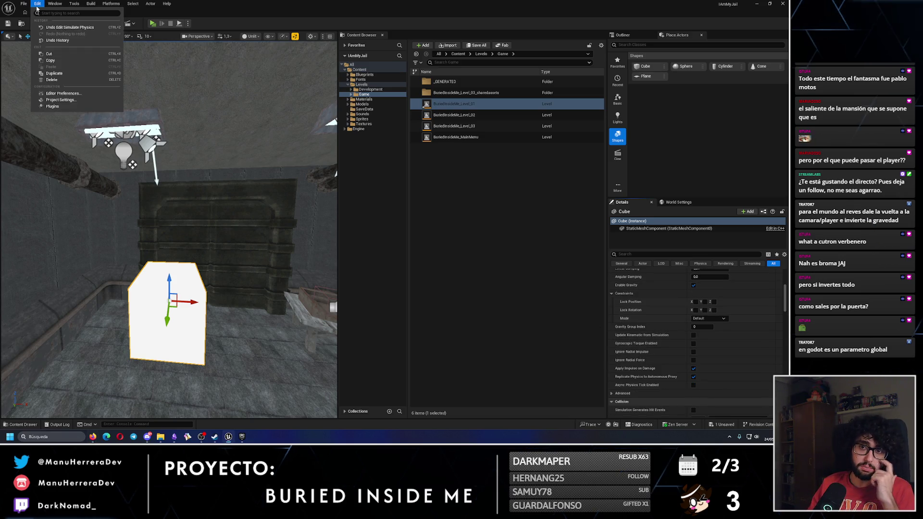
Open Project Settings filtered to 'gravity' and select the Default Gravity Z value (-980.0).
left_click(58, 100)
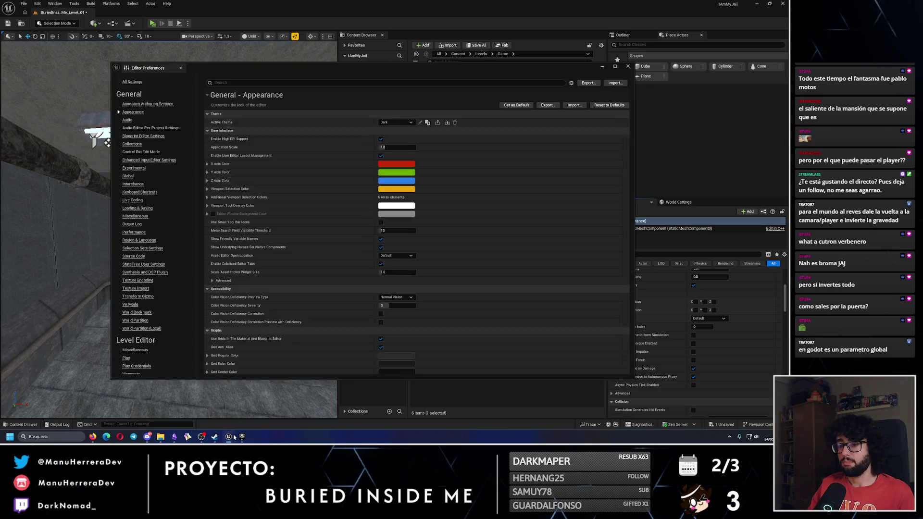
left_click(628, 66)
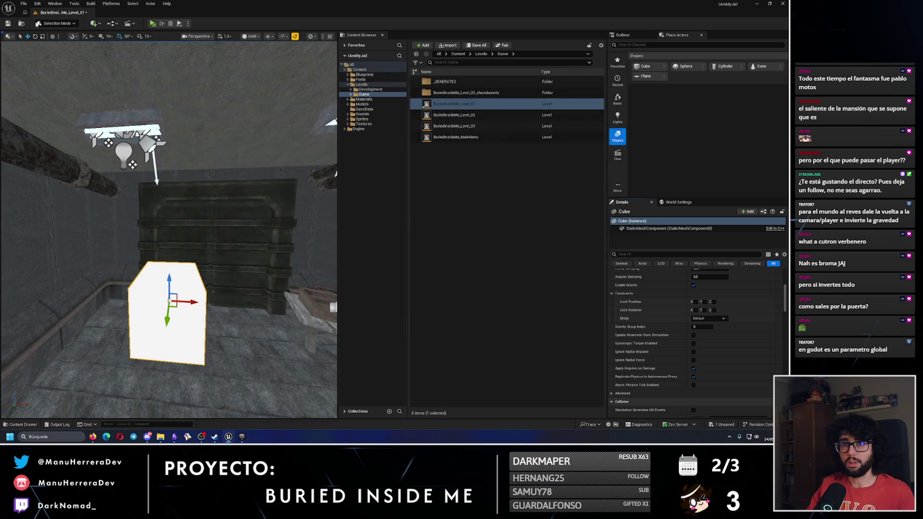
left_click(37, 4)
left_click(77, 103)
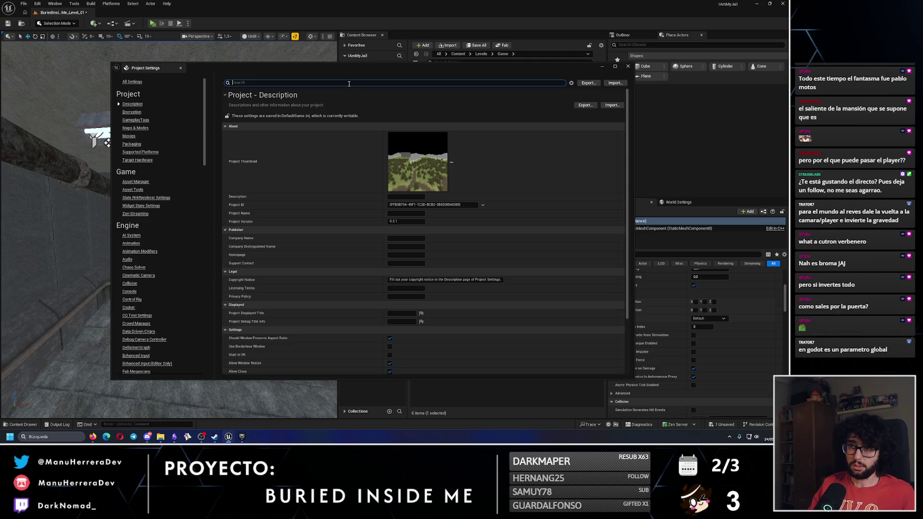
type("gravity")
left_click(408, 122)
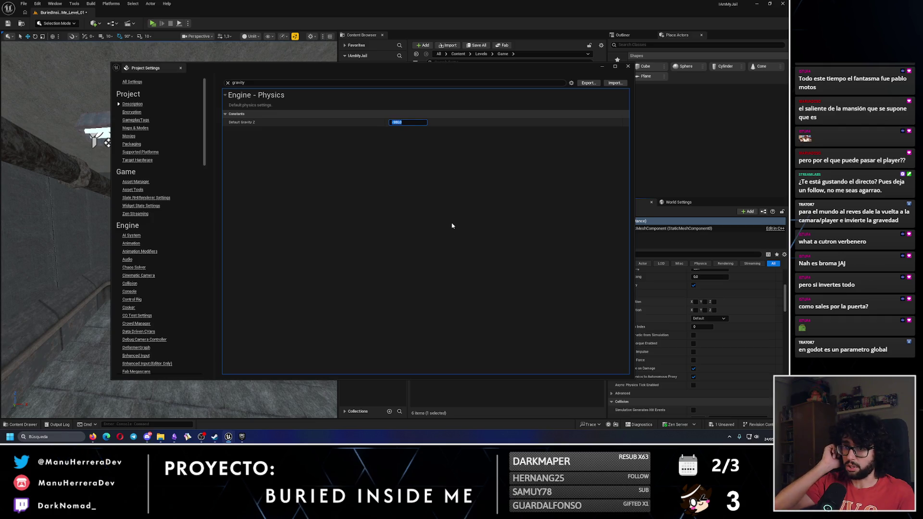